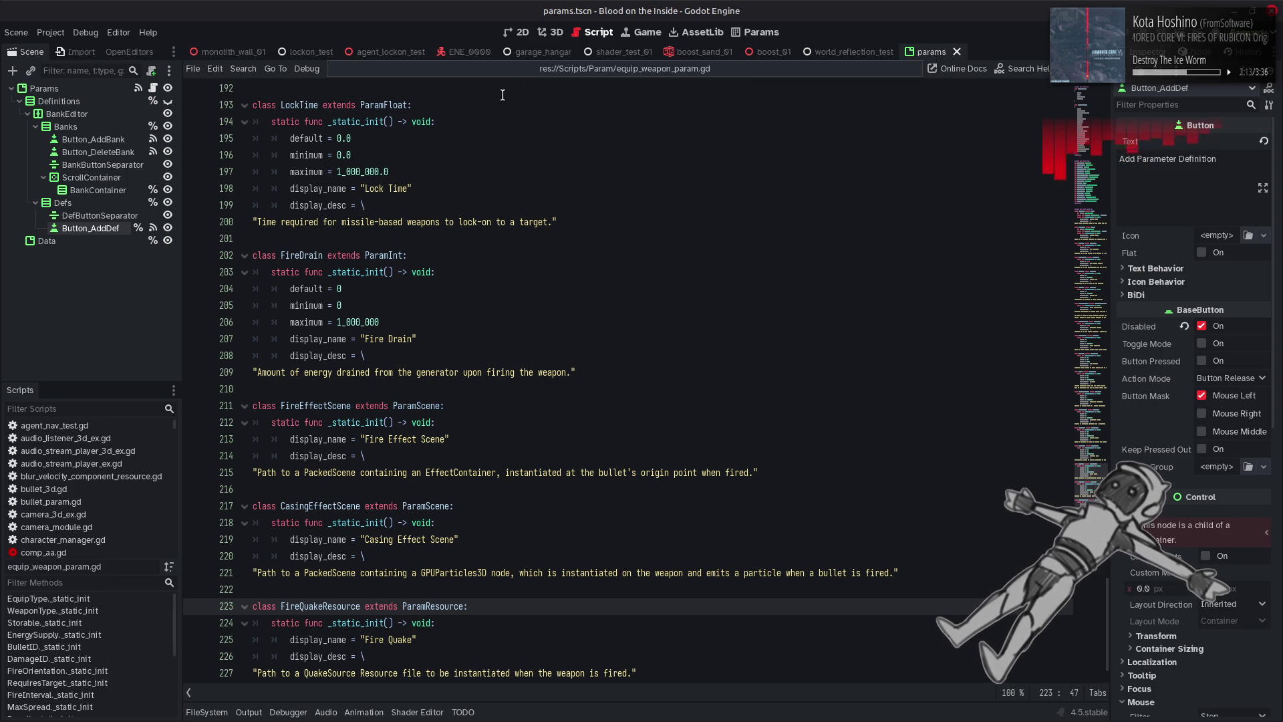
Open bullet_3d.gd at its guided-turning and acceleration code.
{"action": "left_click_drag", "start_coordinate": [514, 300], "coordinate": [471, 608]}
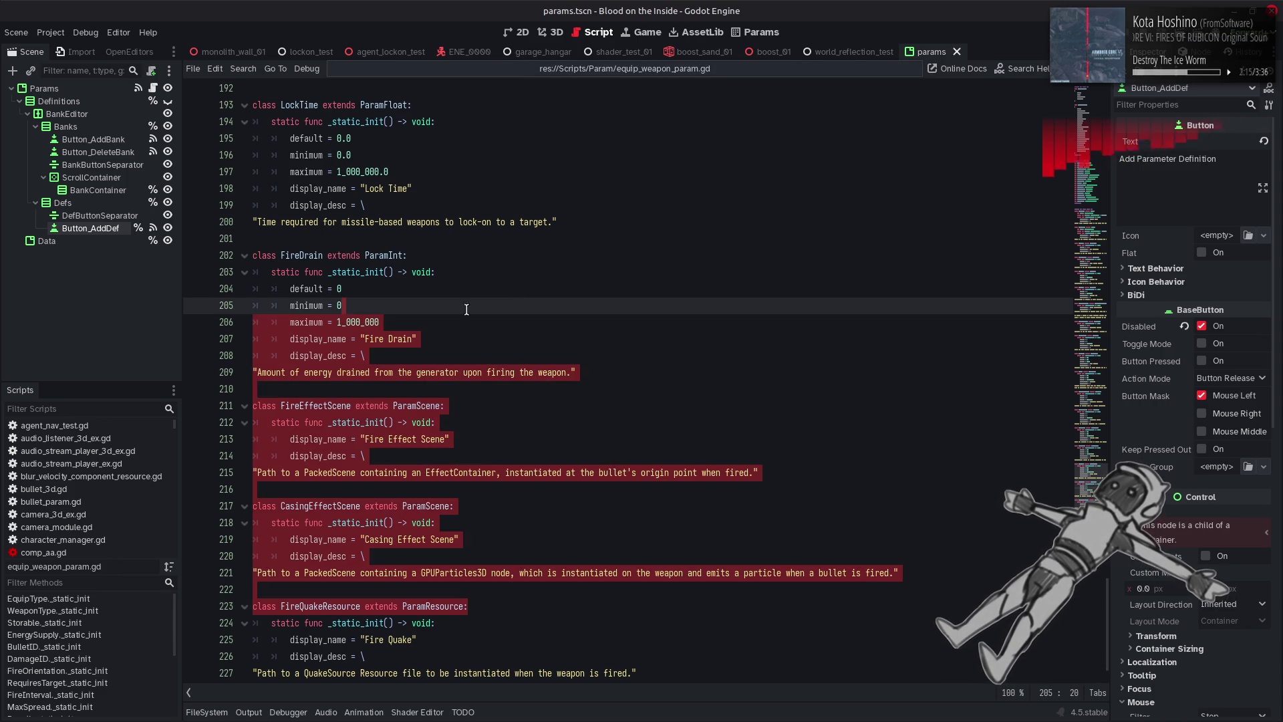
{"action": "left_click", "coordinate": [98, 483]}
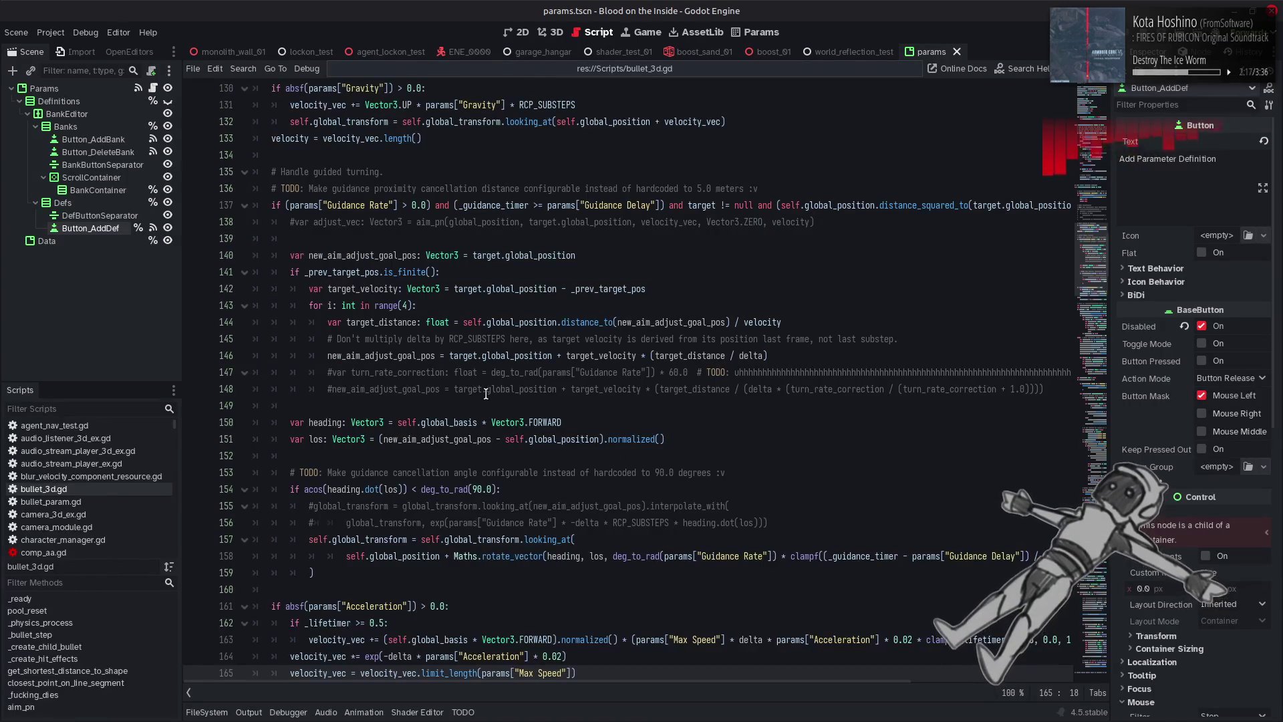
{"action": "scroll", "coordinate": [655, 474], "scroll_direction": "down", "scroll_amount": 4}
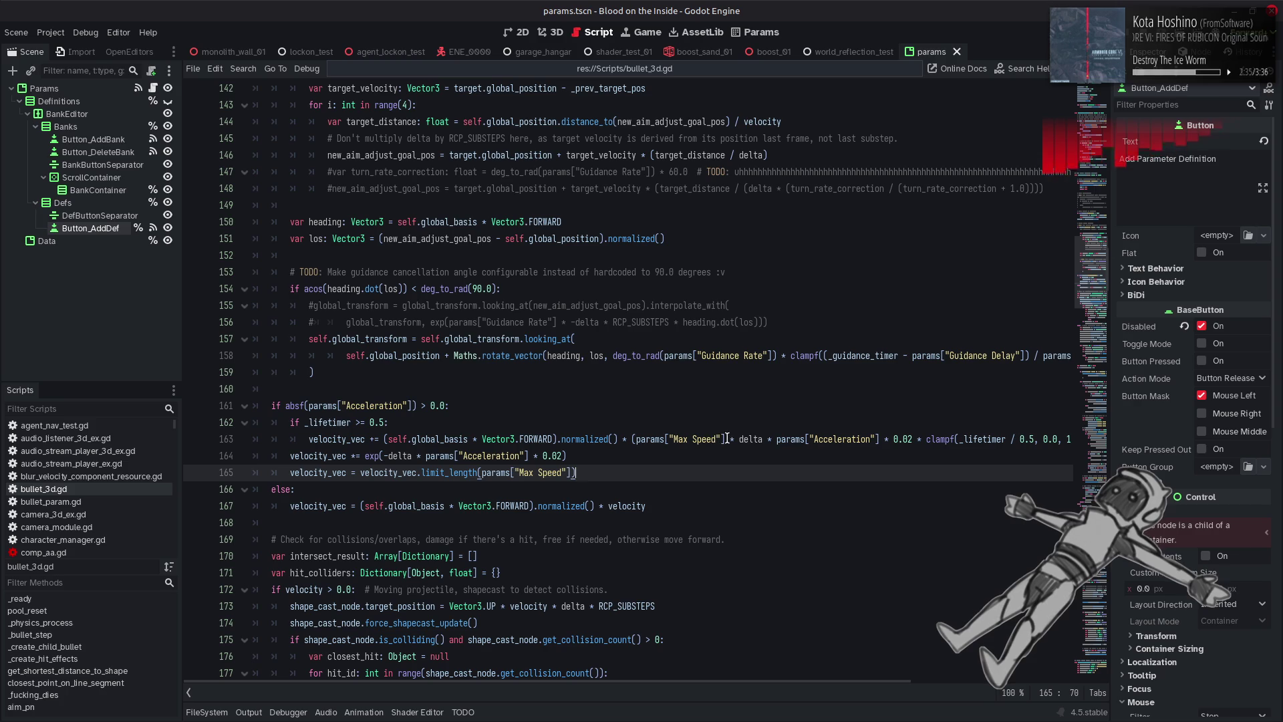
{"action": "mouse_move", "coordinate": [738, 441]}
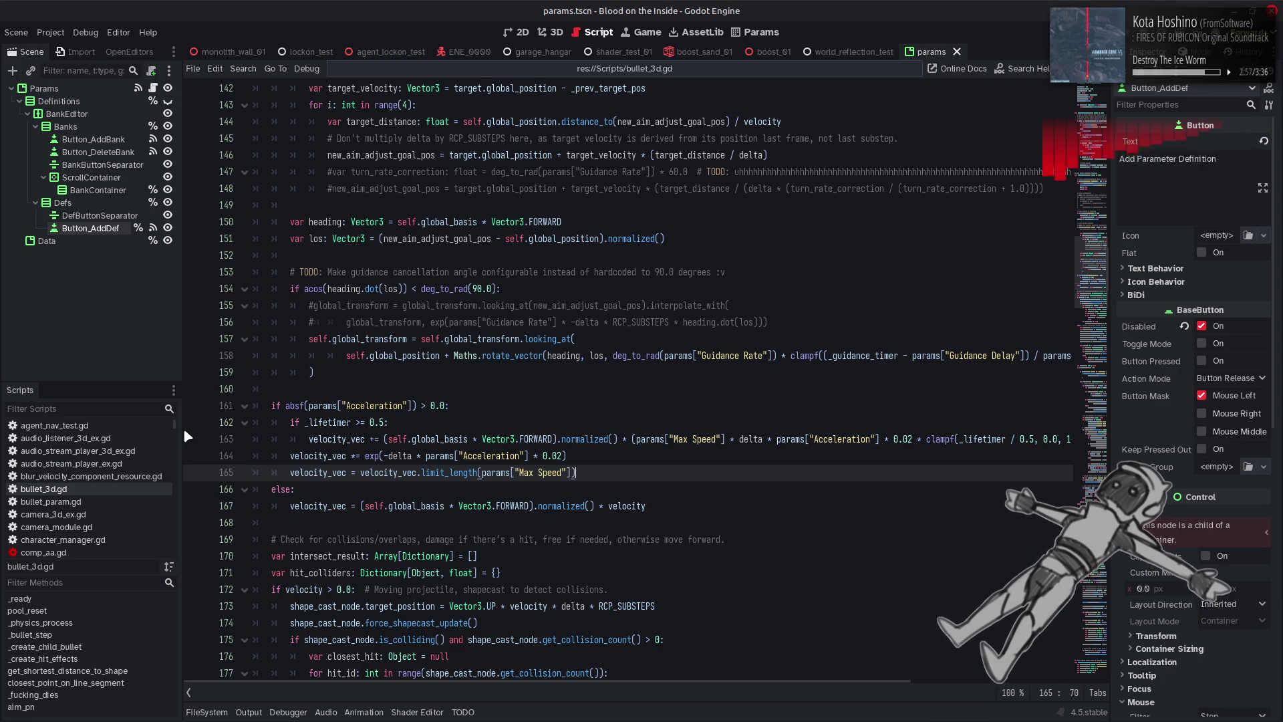
{"action": "scroll", "coordinate": [539, 423], "scroll_direction": "up", "scroll_amount": 12}
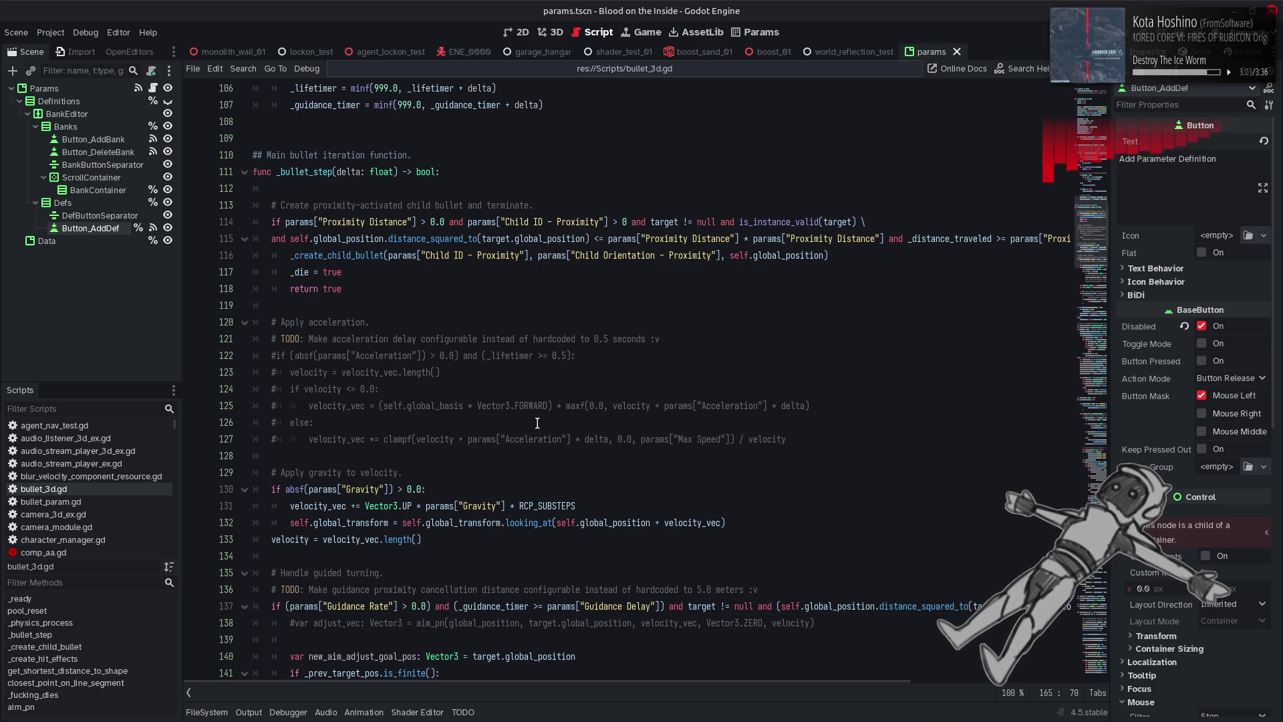
{"action": "scroll", "coordinate": [538, 423], "scroll_direction": "up", "scroll_amount": 13}
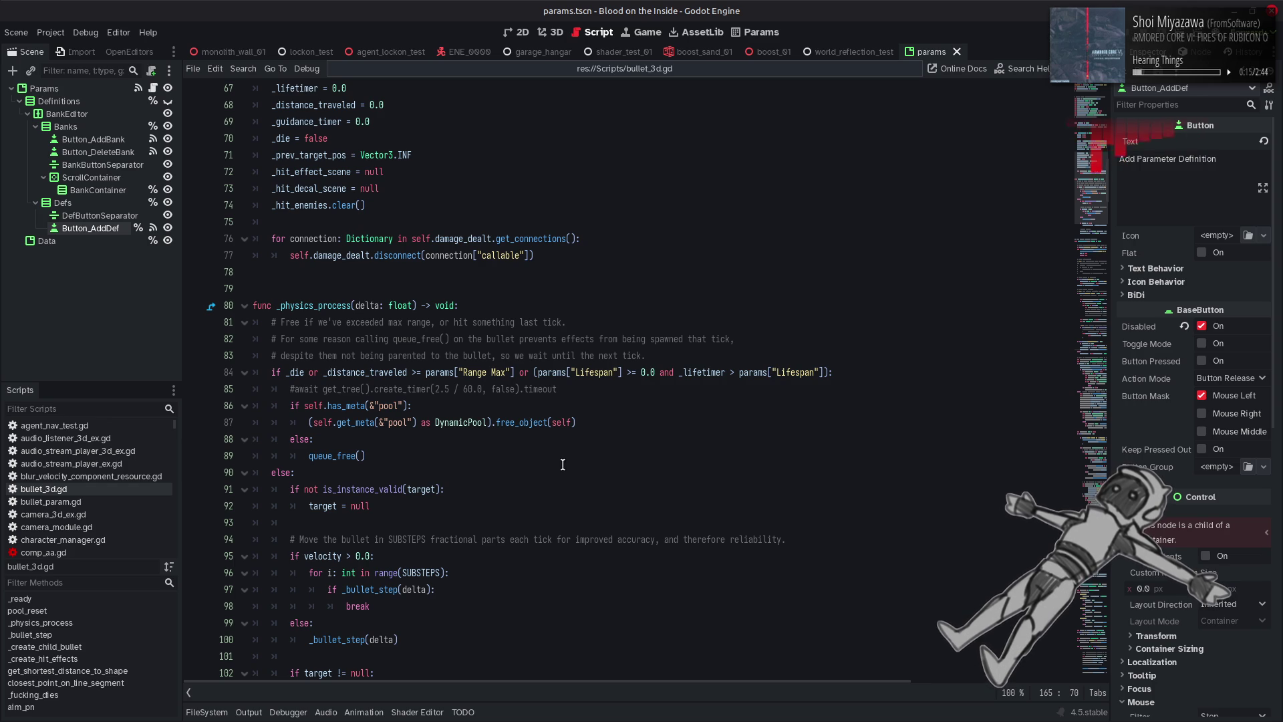
{"action": "scroll", "coordinate": [566, 461], "scroll_direction": "down", "scroll_amount": 4}
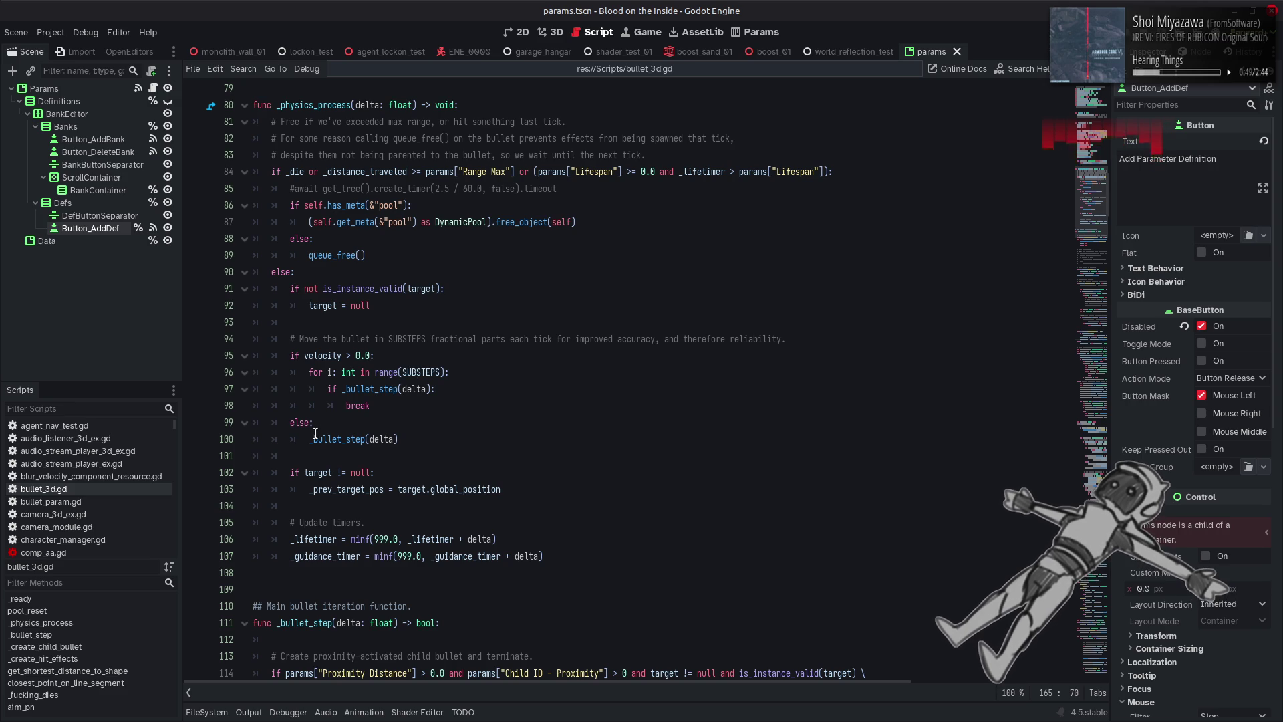
{"action": "left_click_drag", "start_coordinate": [174, 428], "coordinate": [179, 461]}
{"action": "scroll", "coordinate": [178, 458], "scroll_direction": "down", "scroll_amount": 1}
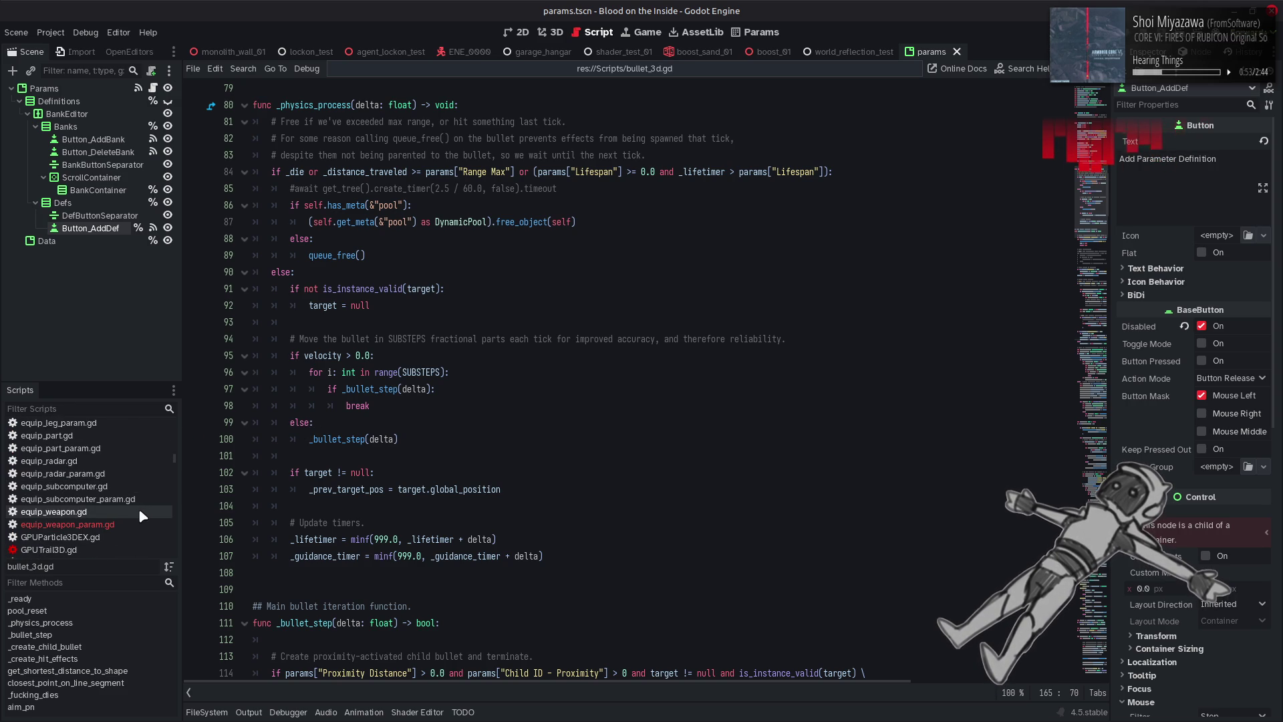
Open equip_weapon.gd from the Scripts list and scroll back up to line 1.
{"action": "left_click", "coordinate": [139, 511]}
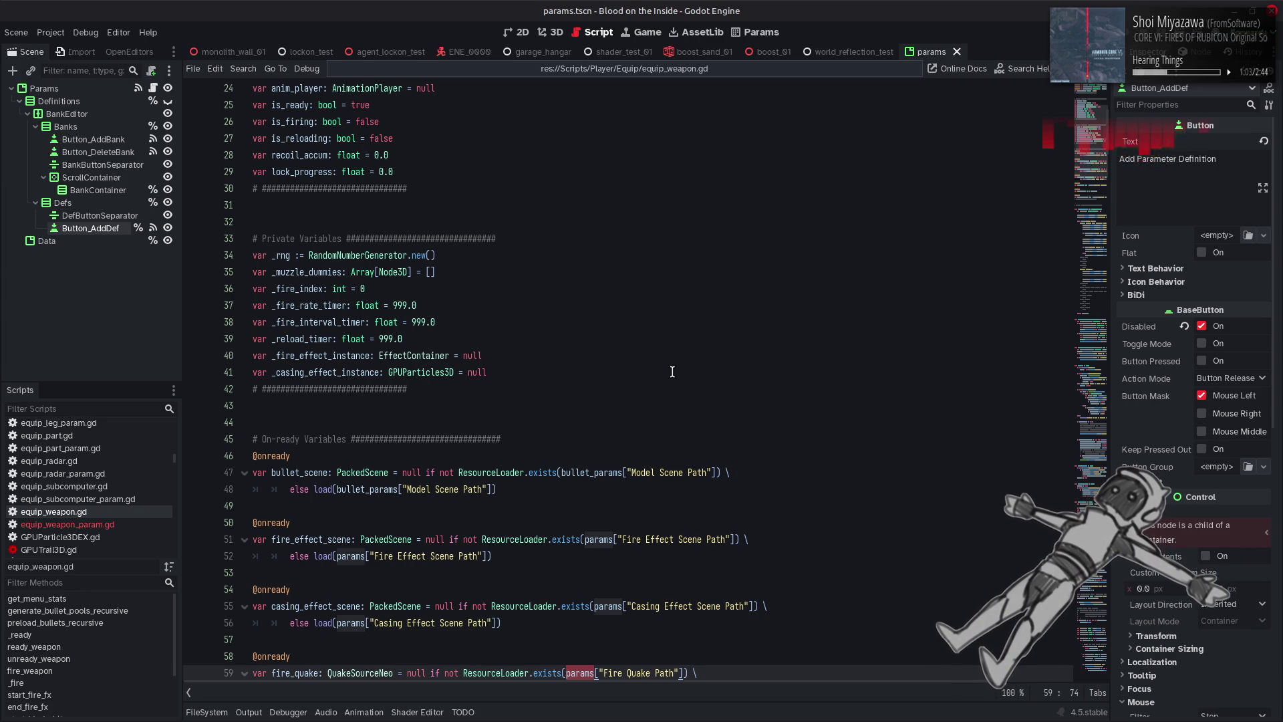
{"action": "scroll", "coordinate": [682, 381], "scroll_direction": "down", "scroll_amount": 3}
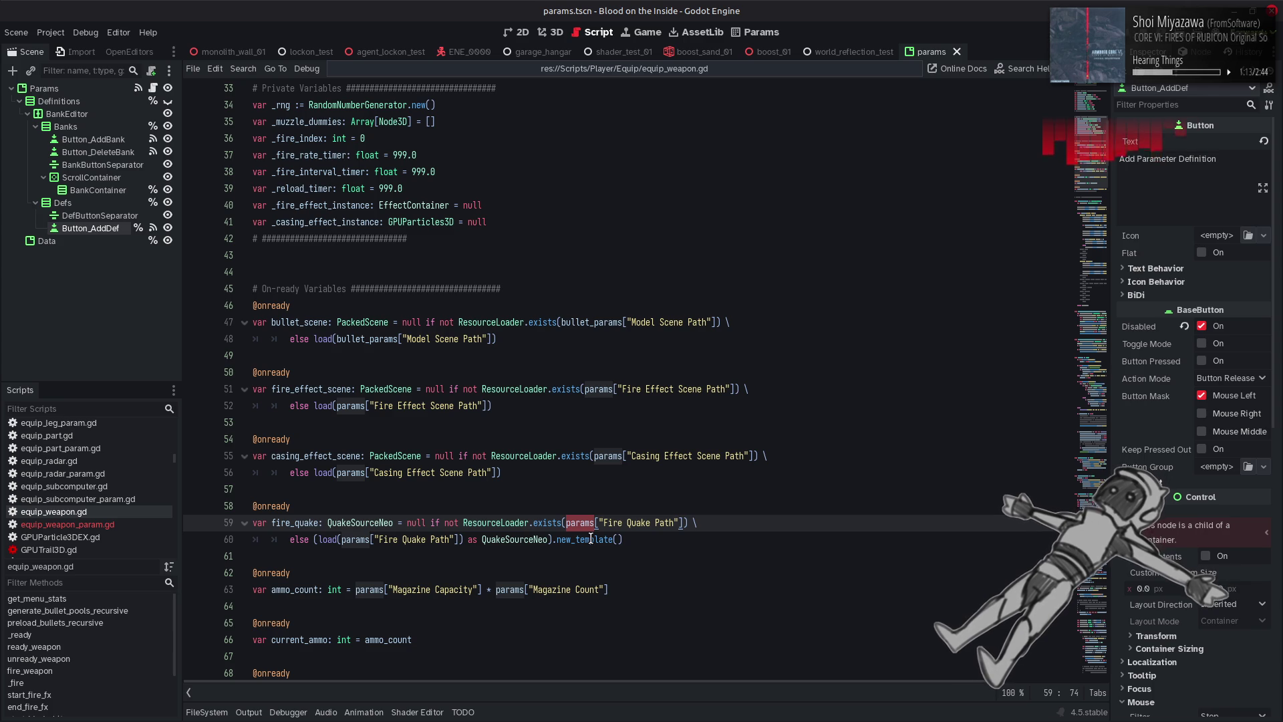
{"action": "mouse_move", "coordinate": [591, 539]}
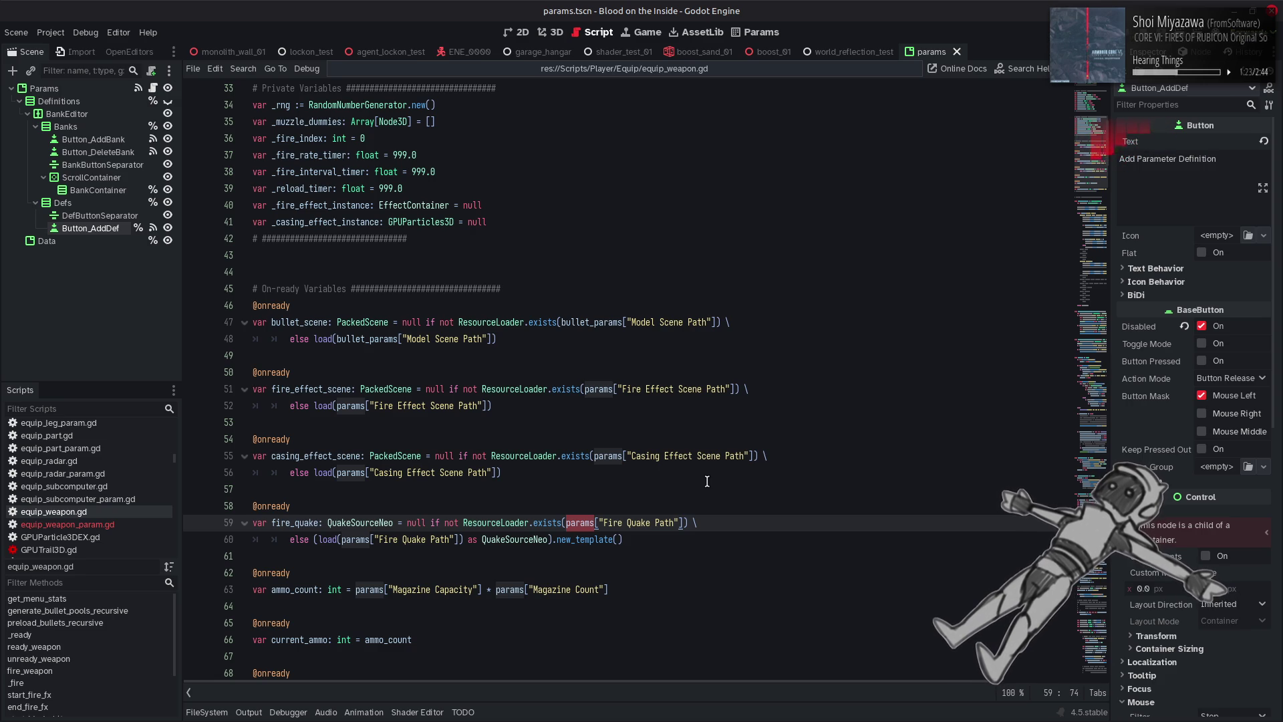
{"action": "scroll", "coordinate": [708, 481], "scroll_direction": "up", "scroll_amount": 4}
{"action": "scroll", "coordinate": [707, 482], "scroll_direction": "up", "scroll_amount": 4}
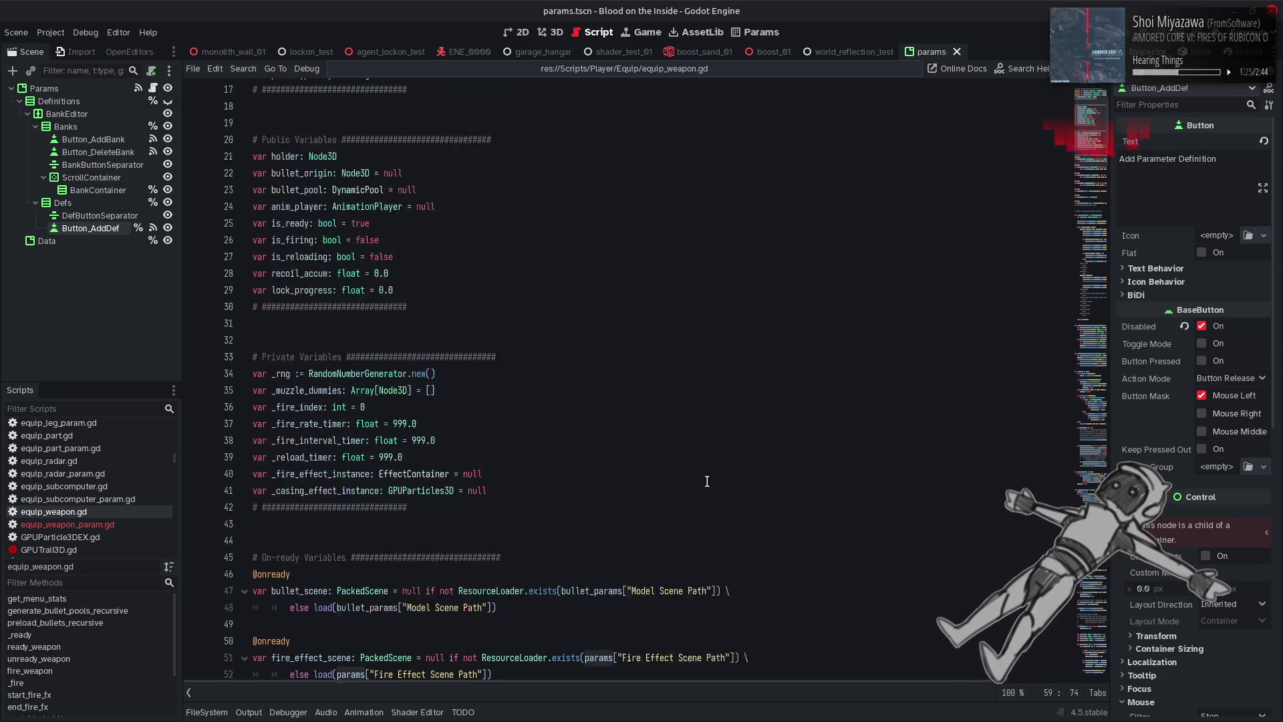
{"action": "scroll", "coordinate": [707, 481], "scroll_direction": "up", "scroll_amount": 3}
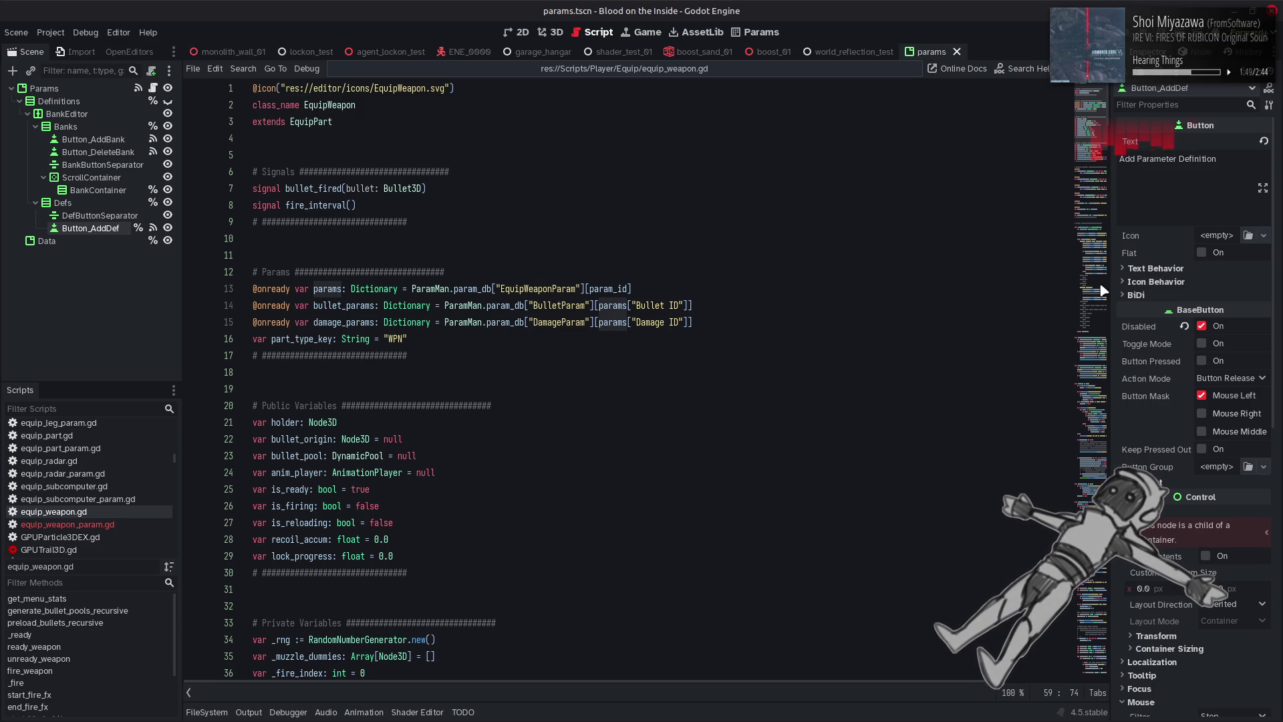
{"action": "left_click_drag", "start_coordinate": [1086, 128], "coordinate": [1072, 480]}
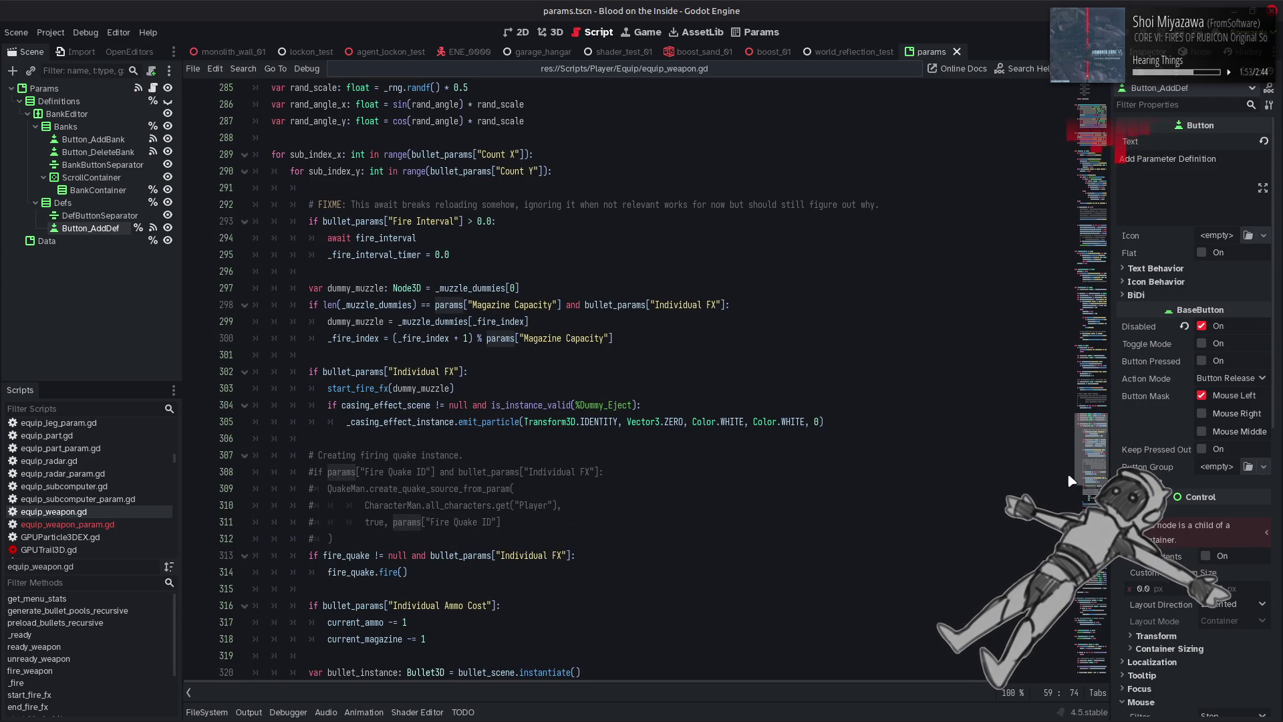
Highlight bullet_instance uses, then search the script for 'instantiate' from line 320.
{"action": "scroll", "coordinate": [1068, 483], "scroll_direction": "down", "scroll_amount": 3}
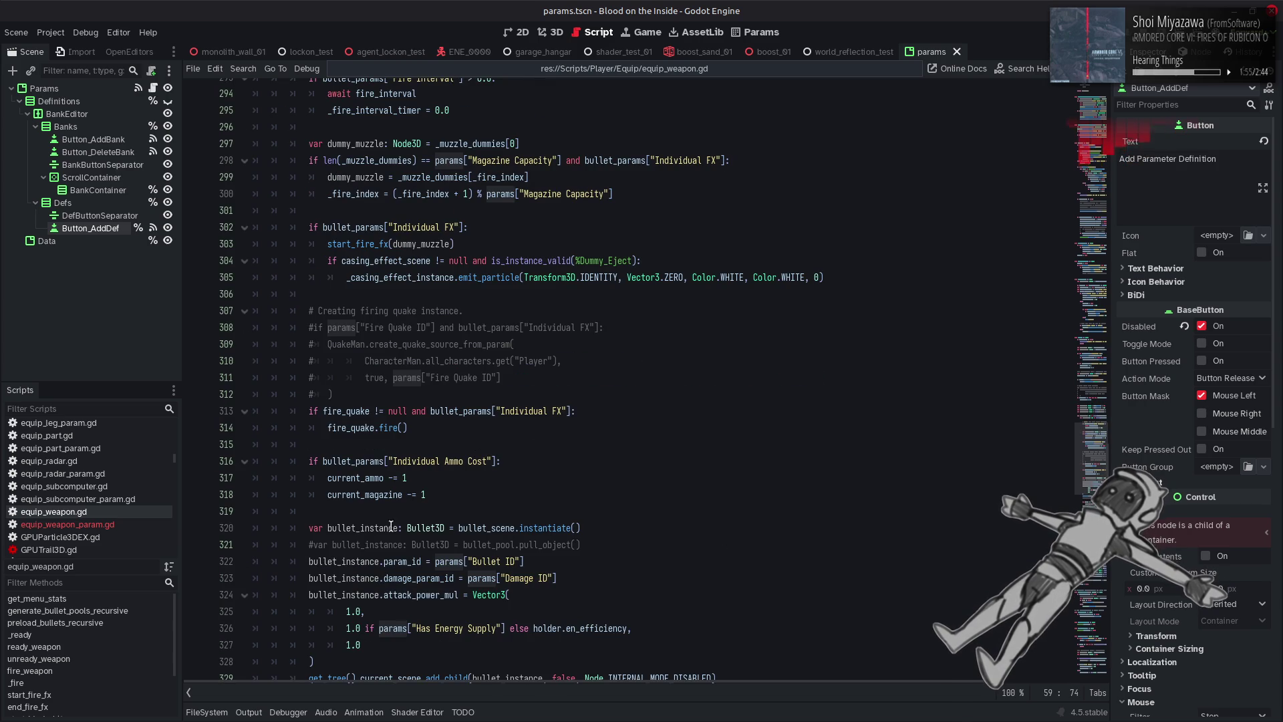
{"action": "double_click", "coordinate": [362, 528]}
{"action": "scroll", "coordinate": [362, 528], "scroll_direction": "down", "scroll_amount": 4}
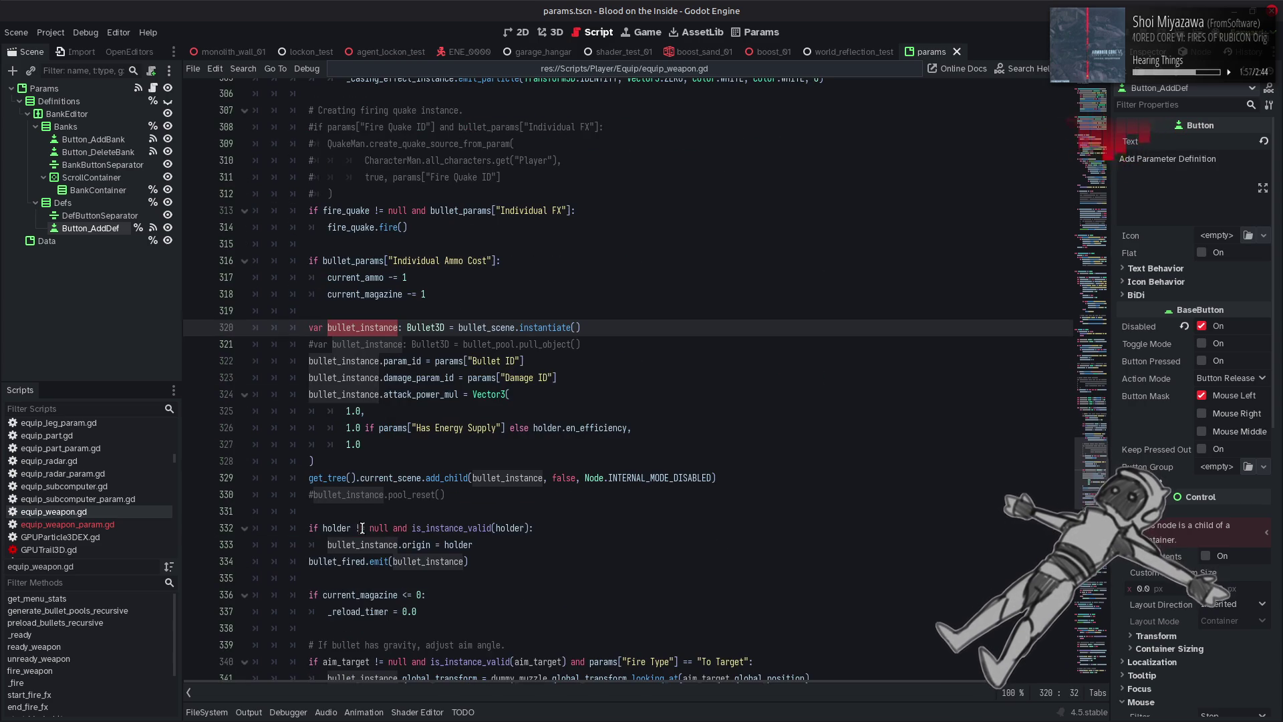
{"action": "left_click", "coordinate": [500, 330]}
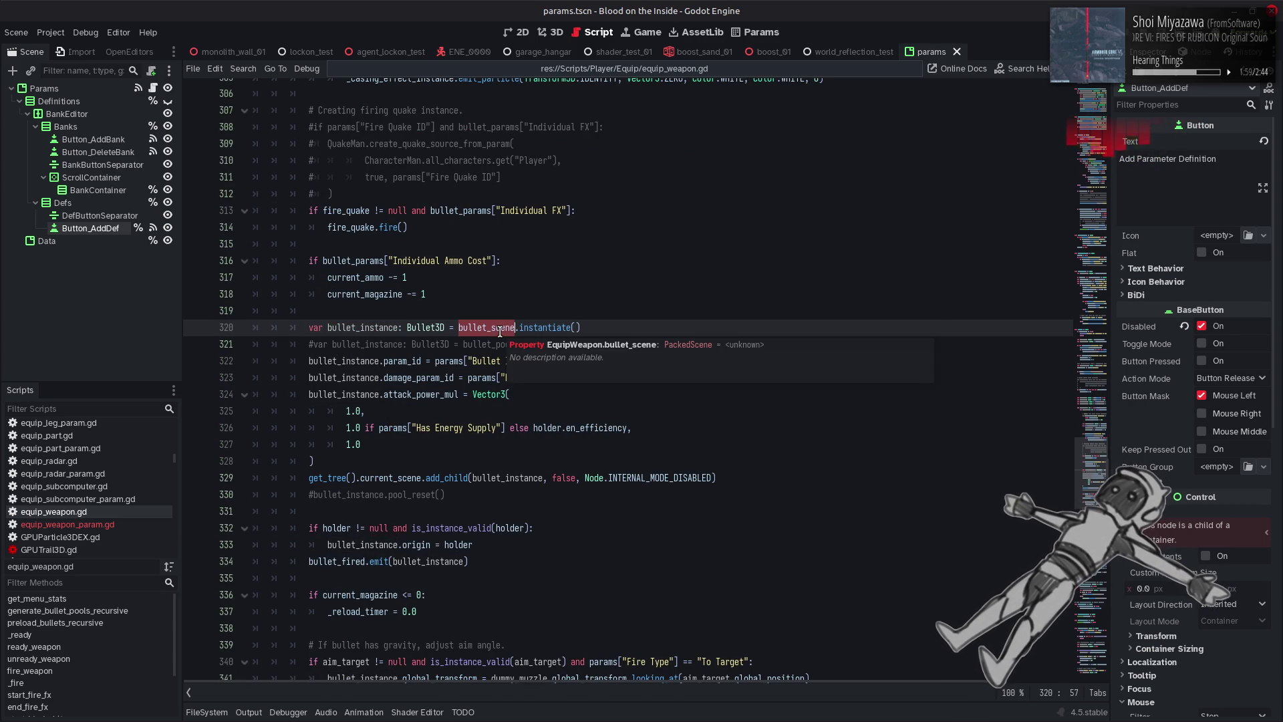
{"action": "double_click", "coordinate": [545, 328]}
{"action": "key", "text": "ctrl+f"}
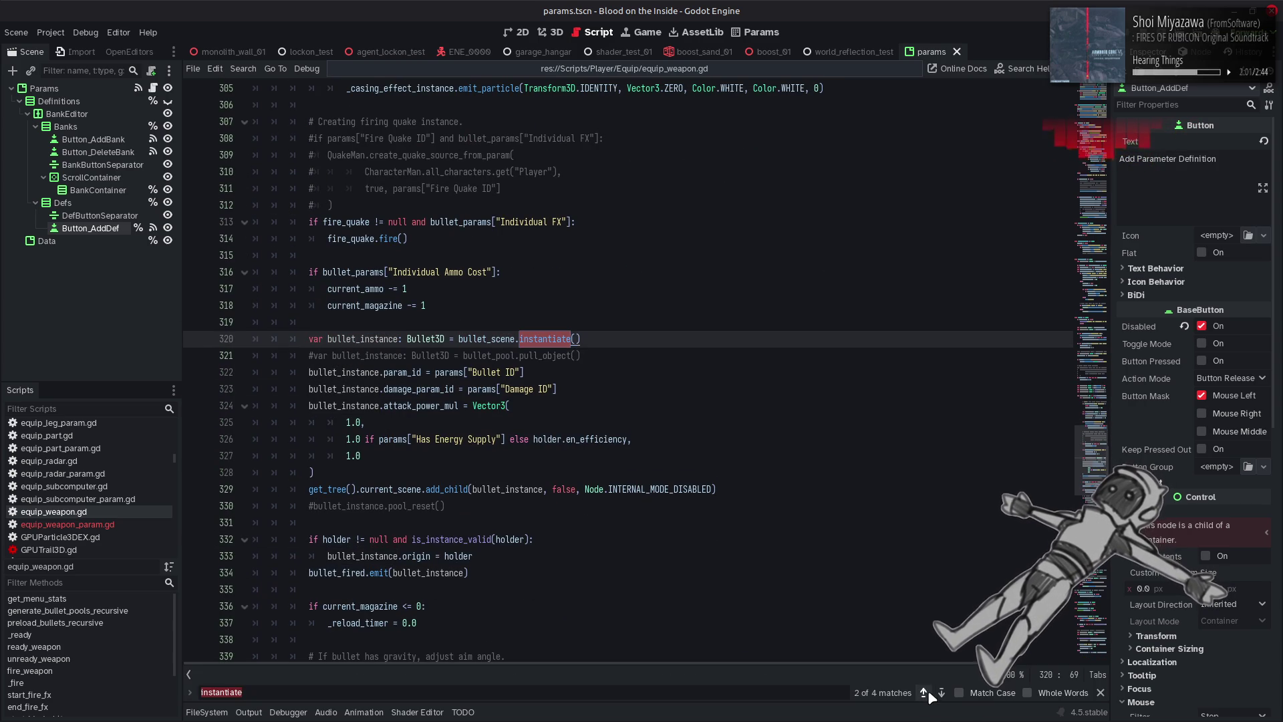
Step through every instantiate match, ending at line 320's bullet spawn, then close search.
{"action": "left_click", "coordinate": [925, 693]}
{"action": "left_click", "coordinate": [943, 693]}
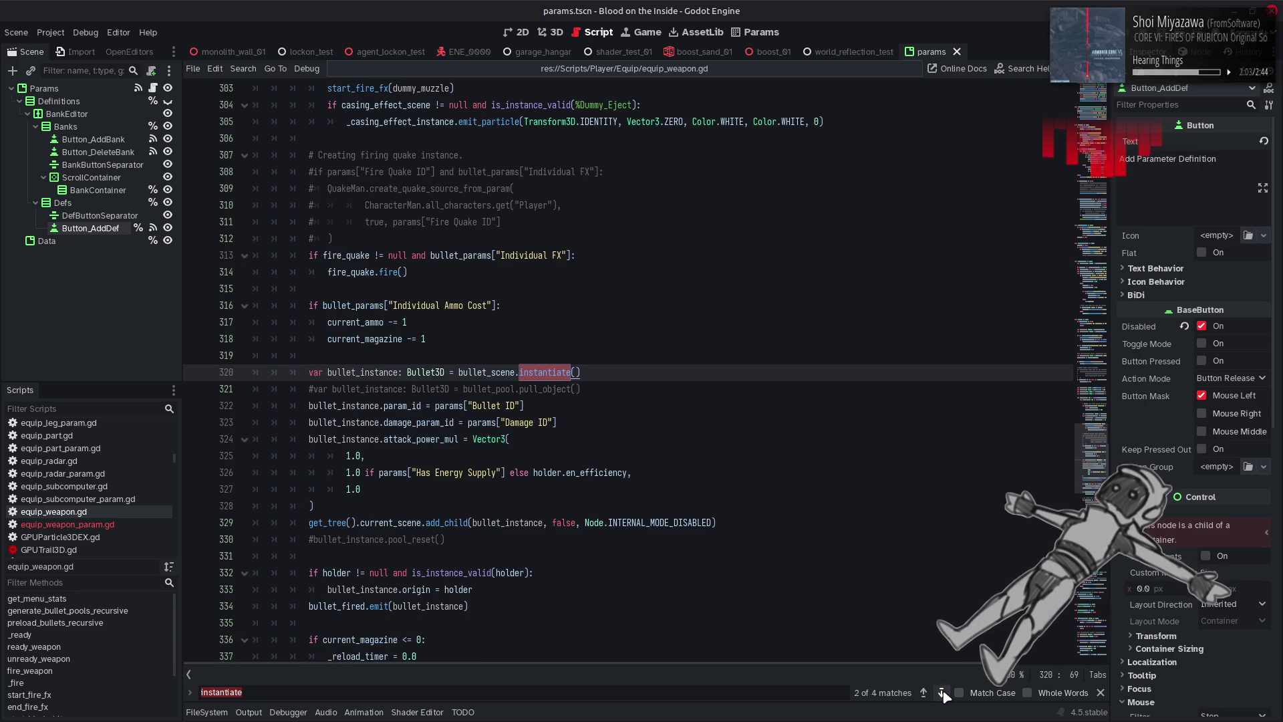
{"action": "left_click", "coordinate": [943, 693]}
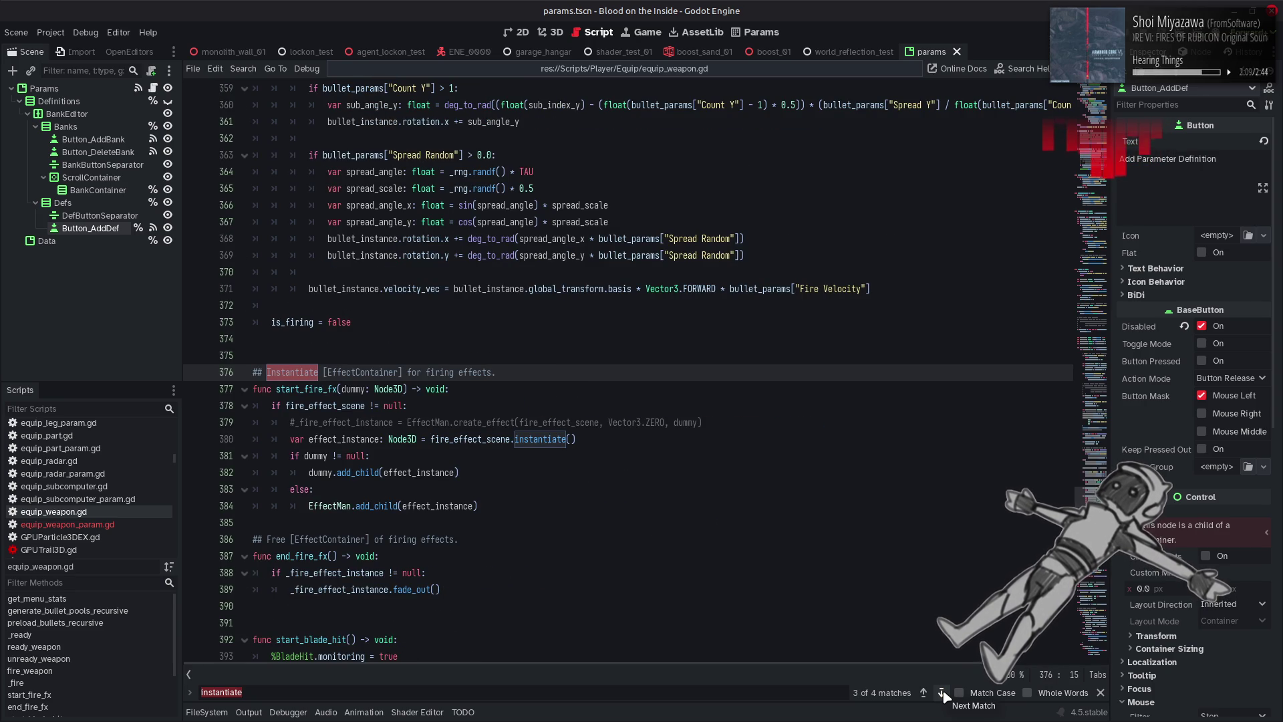
{"action": "left_click", "coordinate": [943, 694]}
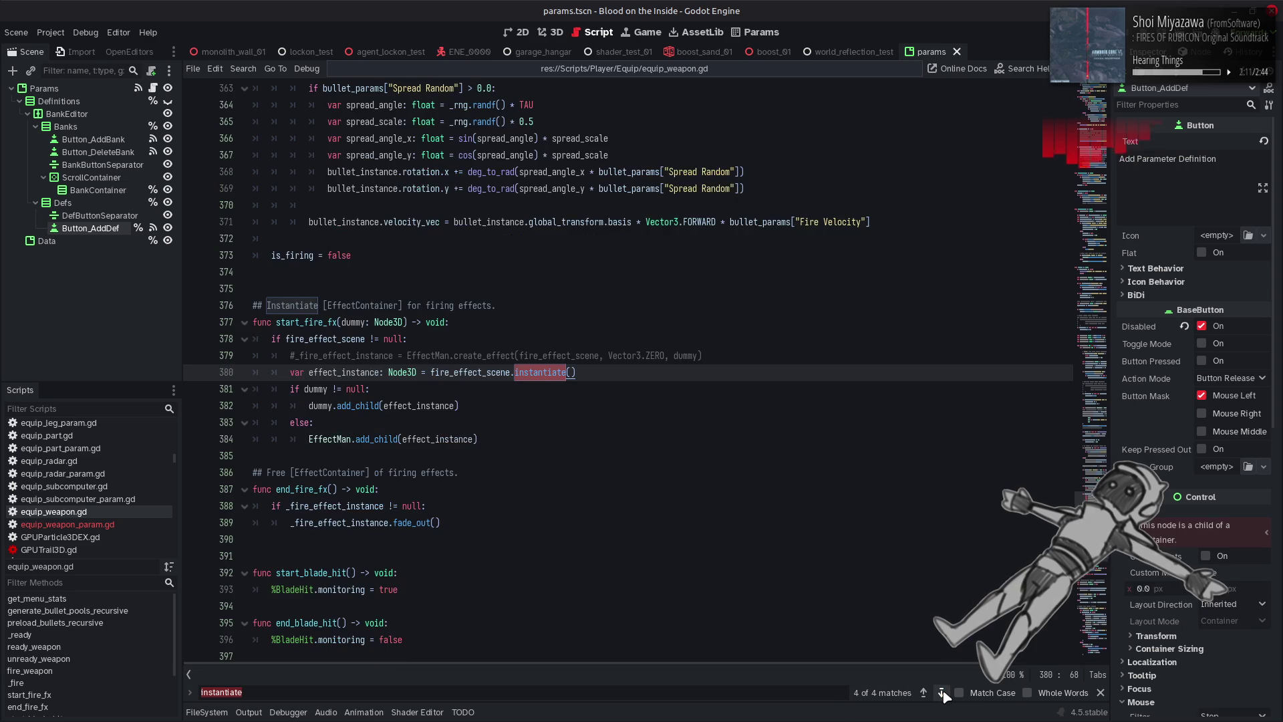
{"action": "left_click", "coordinate": [943, 694]}
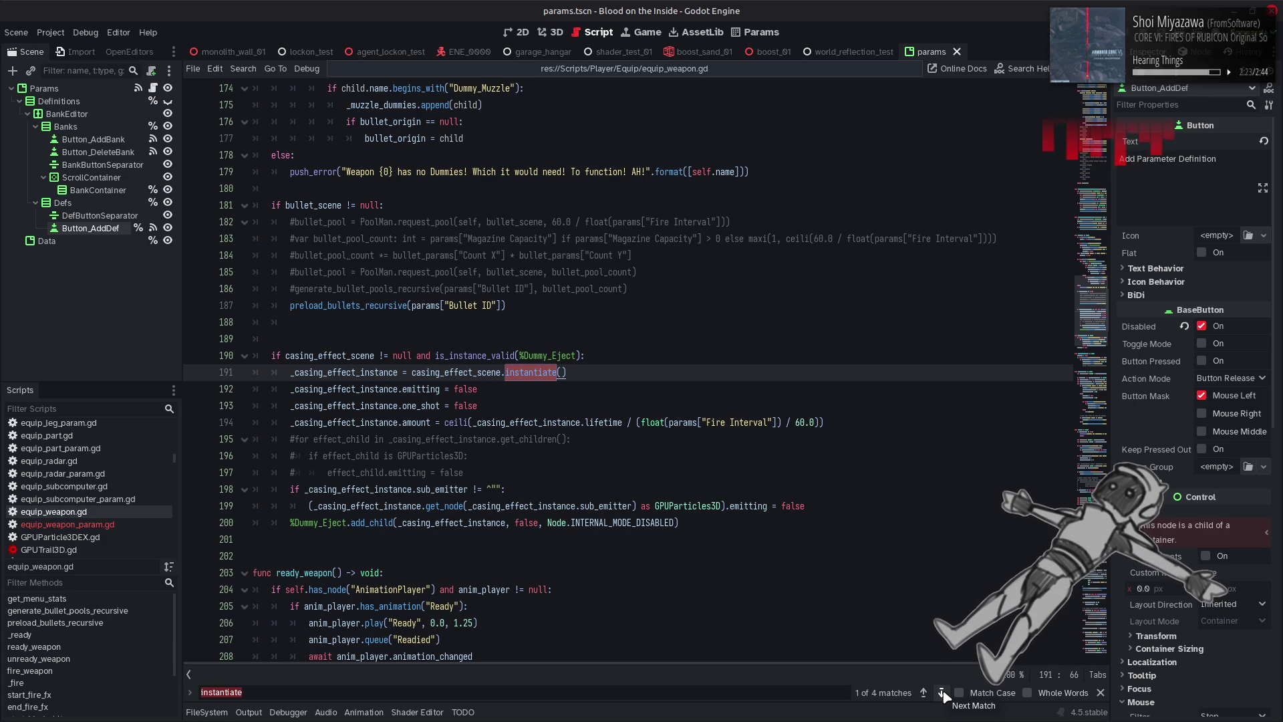
{"action": "left_click", "coordinate": [943, 693]}
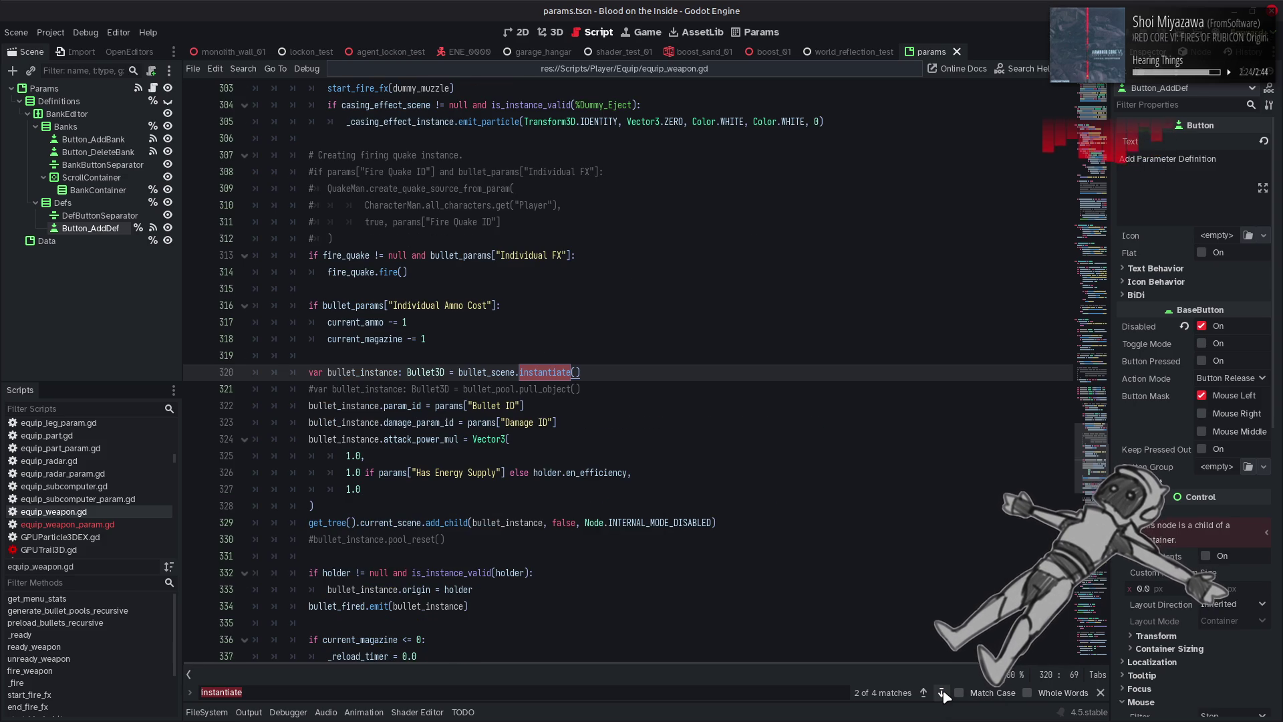
{"action": "left_click", "coordinate": [1101, 693]}
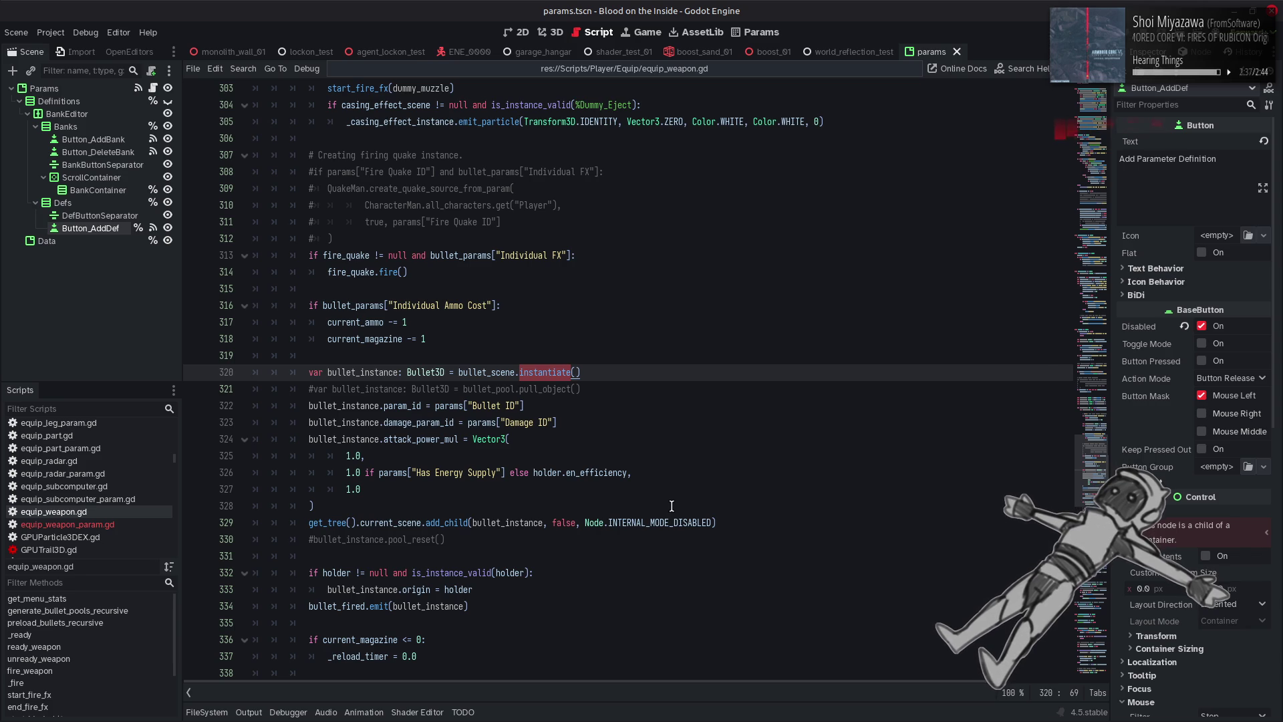
{"action": "double_click", "coordinate": [354, 406]}
{"action": "scroll", "coordinate": [355, 413], "scroll_direction": "down", "scroll_amount": 4}
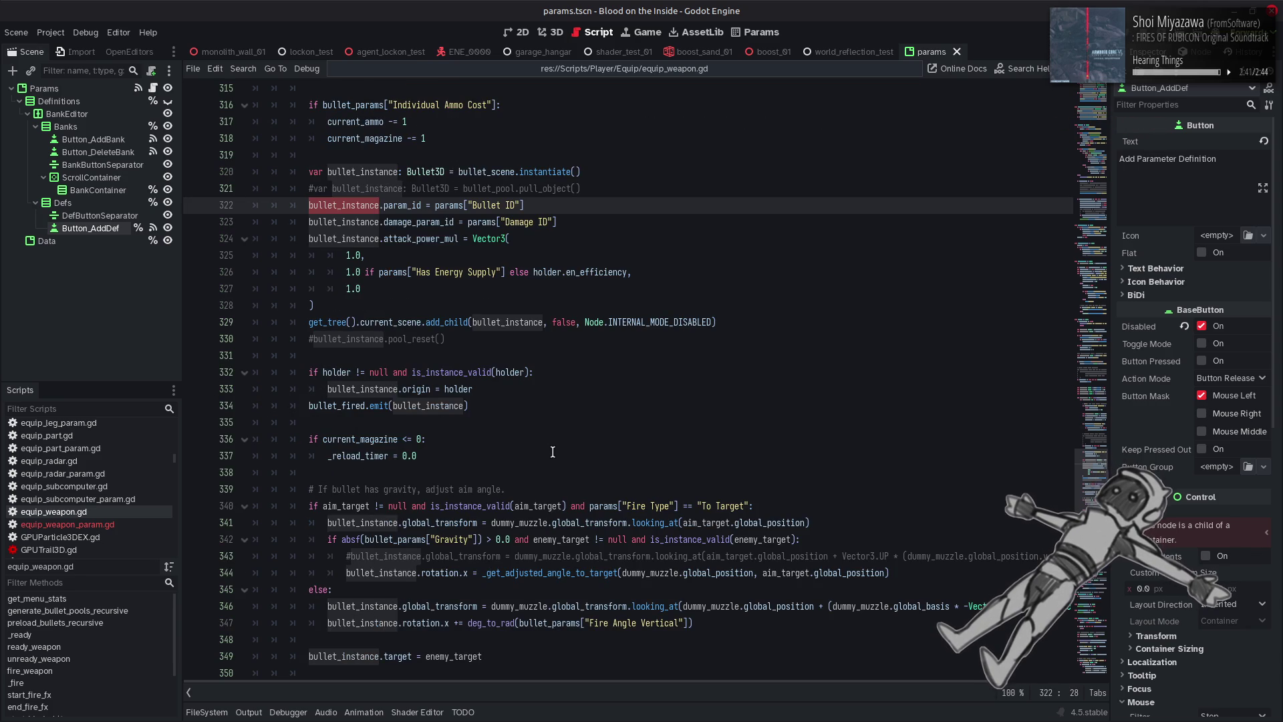
{"action": "scroll", "coordinate": [550, 449], "scroll_direction": "down", "scroll_amount": 3}
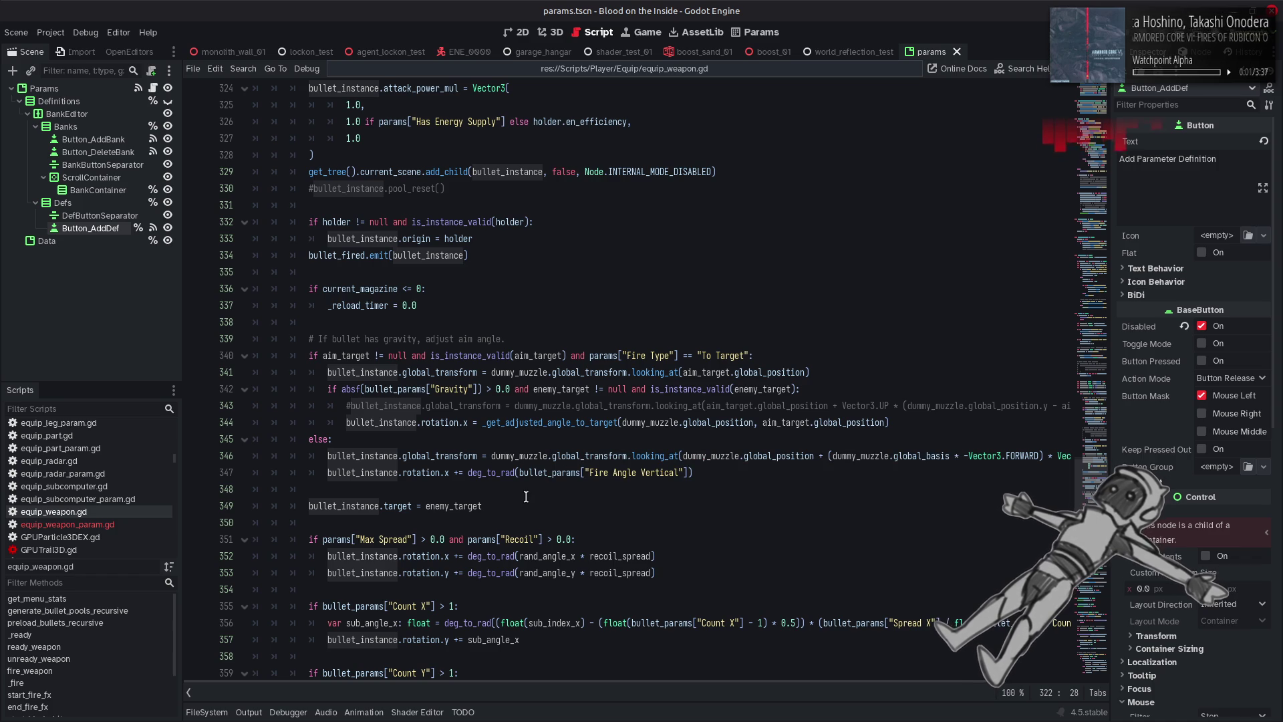
{"action": "scroll", "coordinate": [538, 478], "scroll_direction": "down", "scroll_amount": 8}
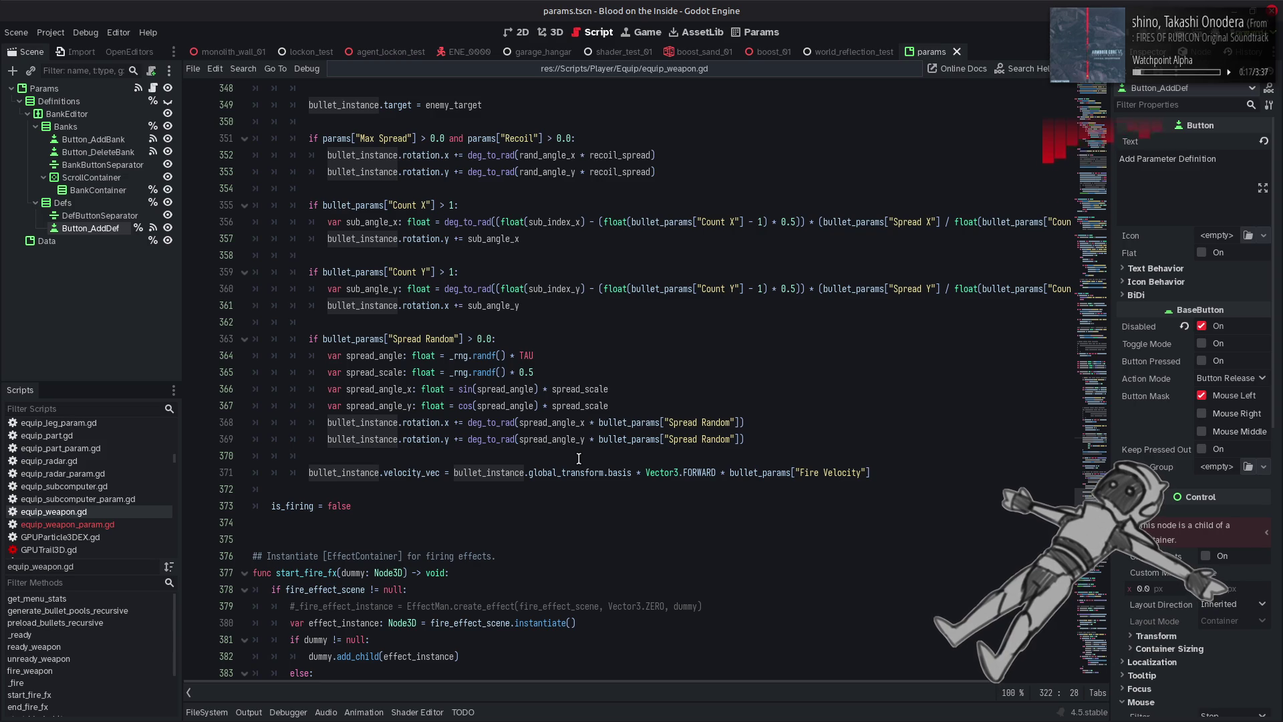
{"action": "scroll", "coordinate": [579, 459], "scroll_direction": "up", "scroll_amount": 1}
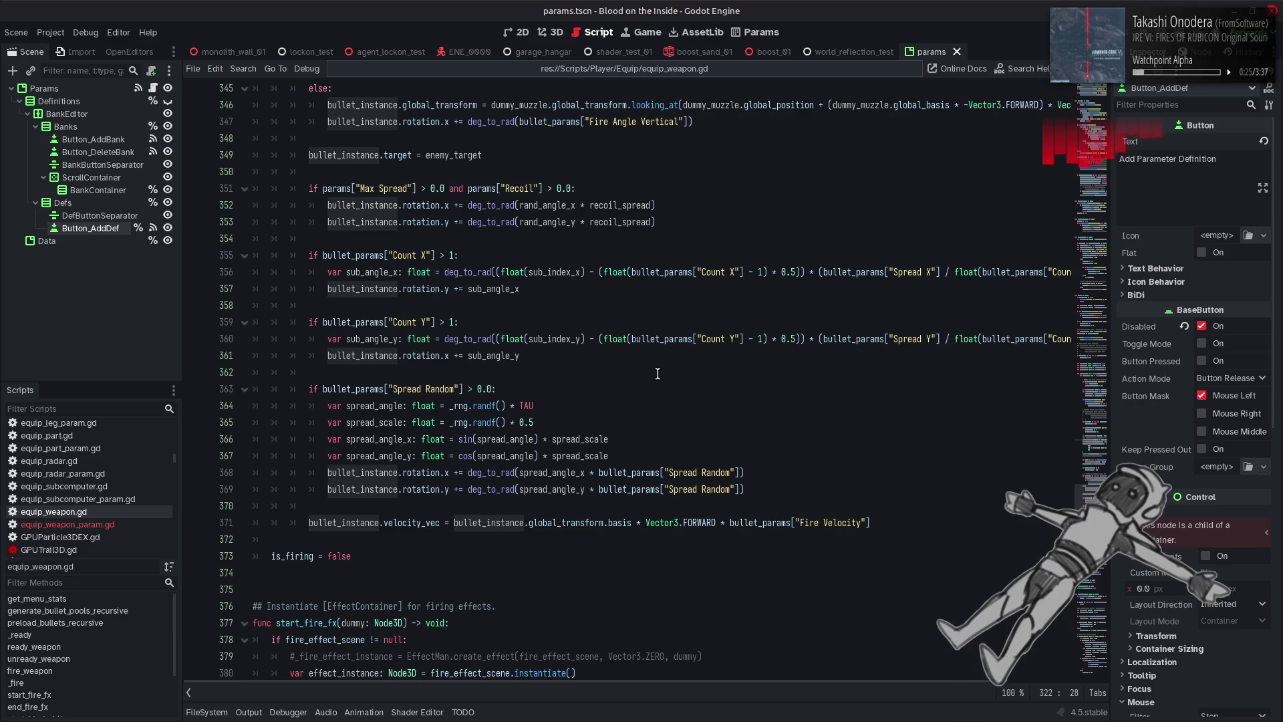
{"action": "scroll", "coordinate": [657, 374], "scroll_direction": "up", "scroll_amount": 3}
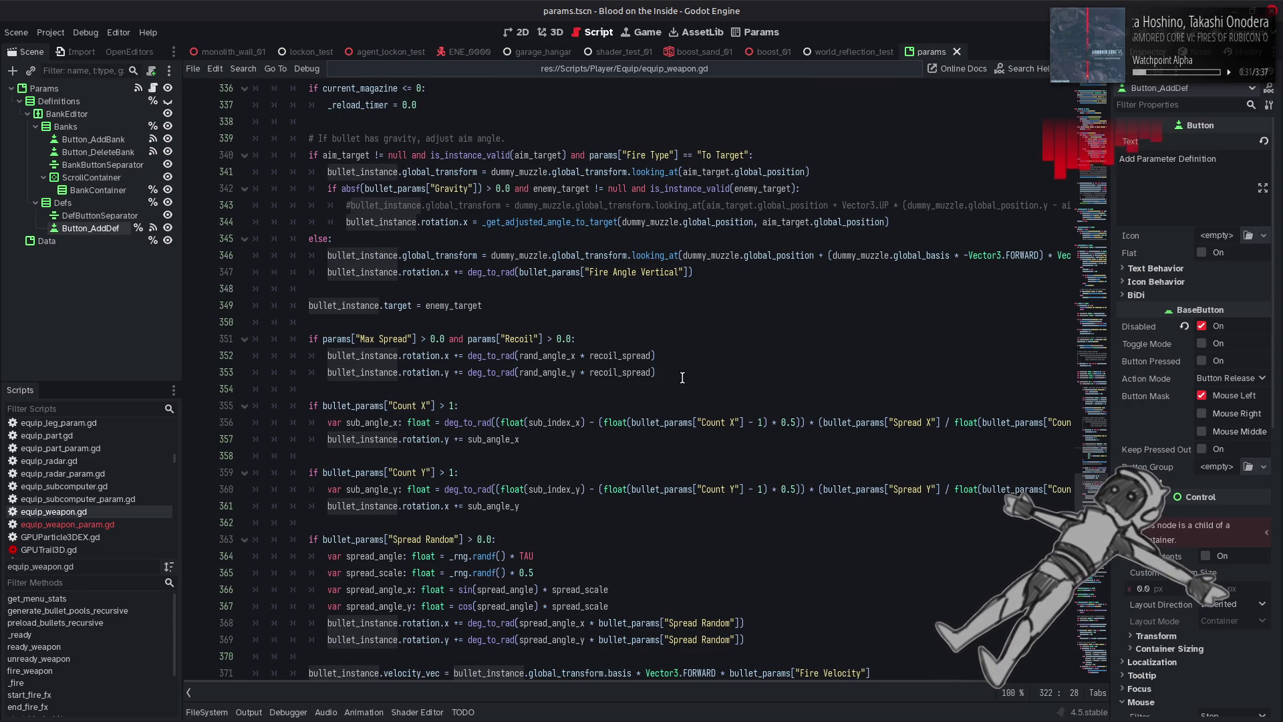
{"action": "scroll", "coordinate": [682, 378], "scroll_direction": "up", "scroll_amount": 3}
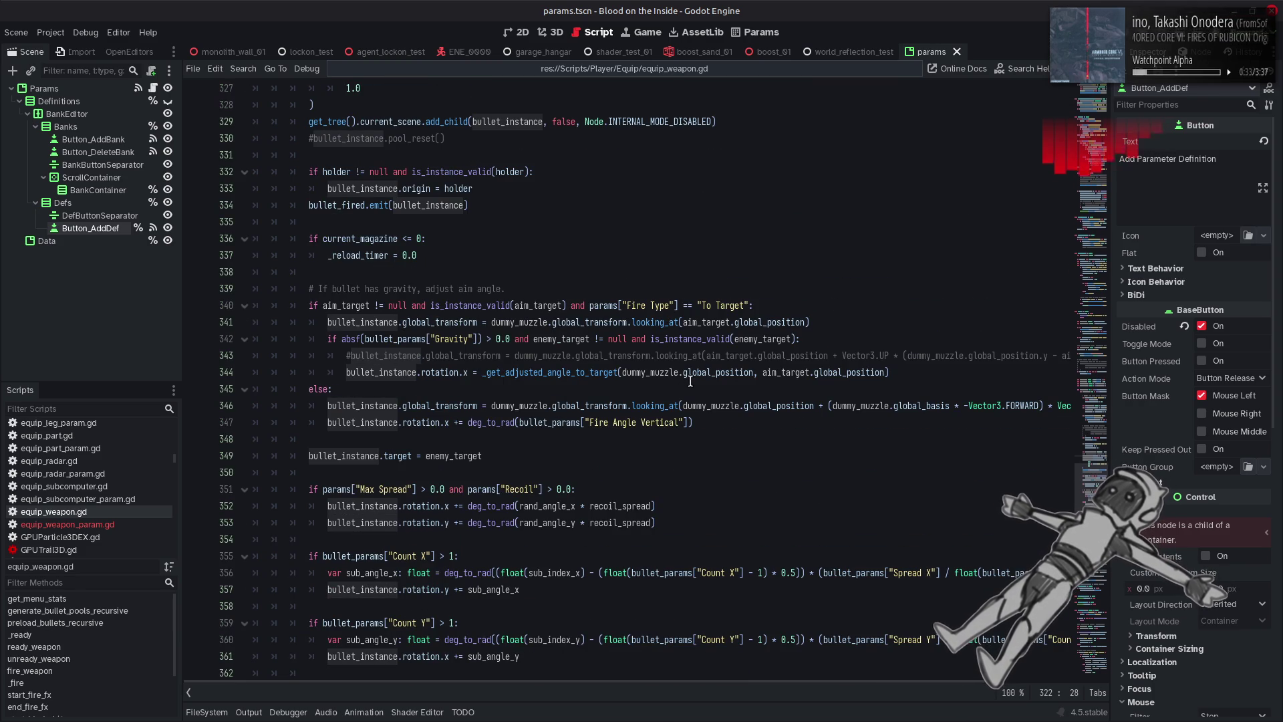
{"action": "mouse_move", "coordinate": [691, 377]}
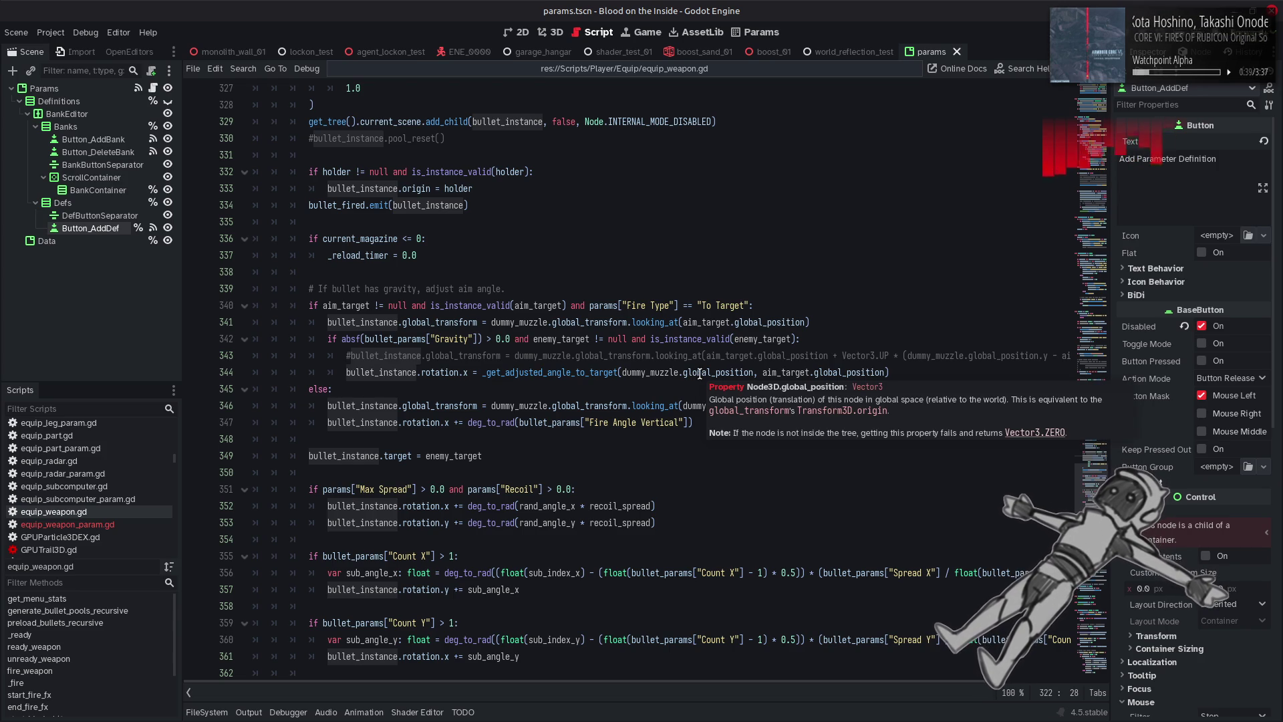
{"action": "scroll", "coordinate": [700, 373], "scroll_direction": "up", "scroll_amount": 3}
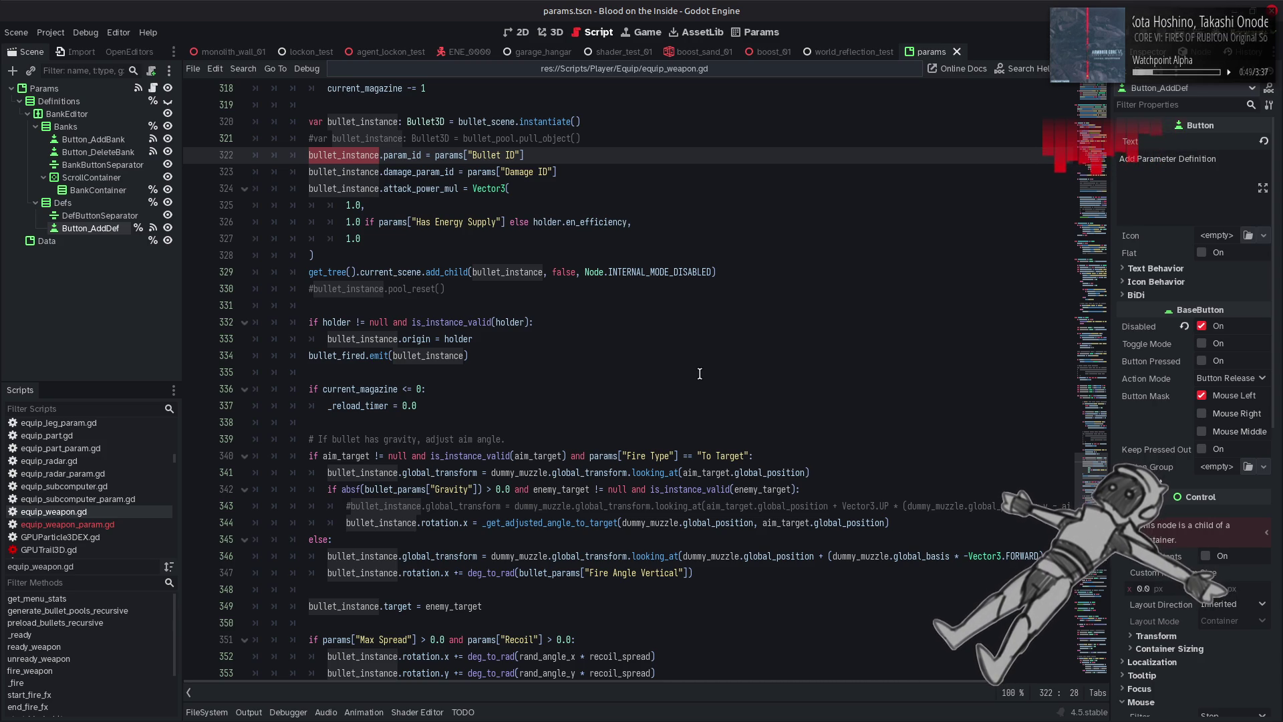
{"action": "scroll", "coordinate": [700, 373], "scroll_direction": "down", "scroll_amount": 8}
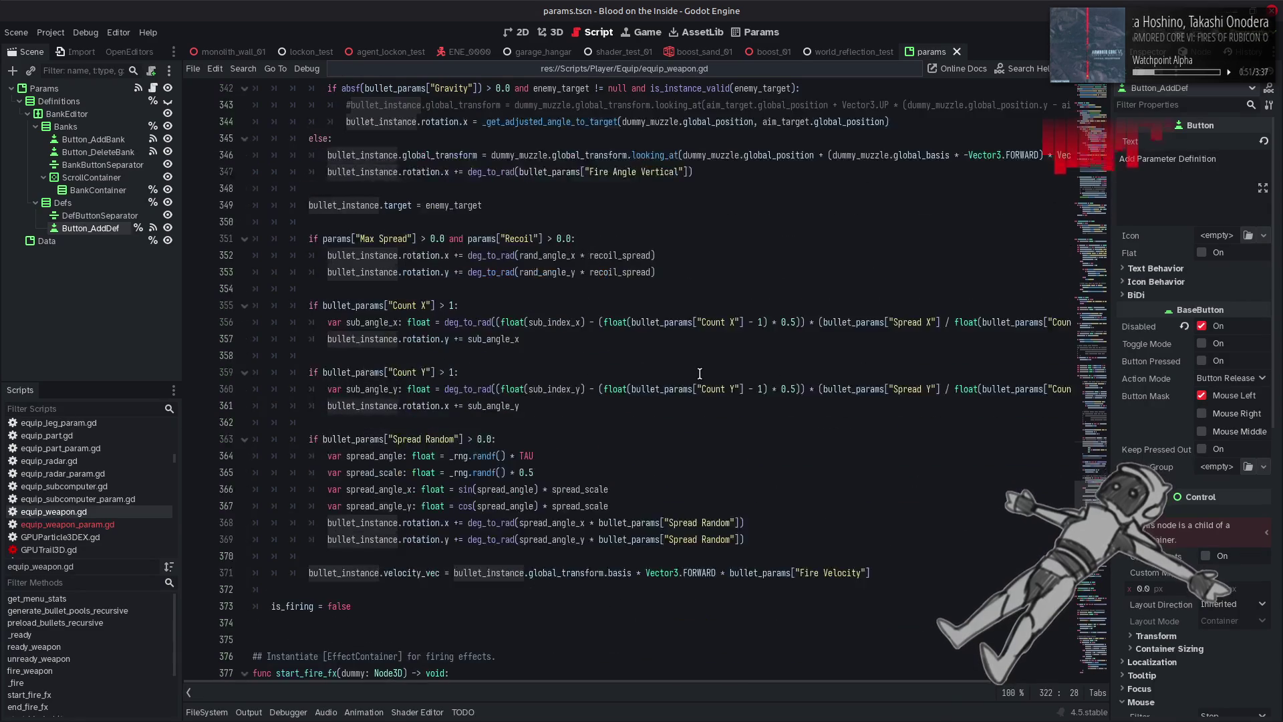
{"action": "scroll", "coordinate": [700, 373], "scroll_direction": "down", "scroll_amount": 1}
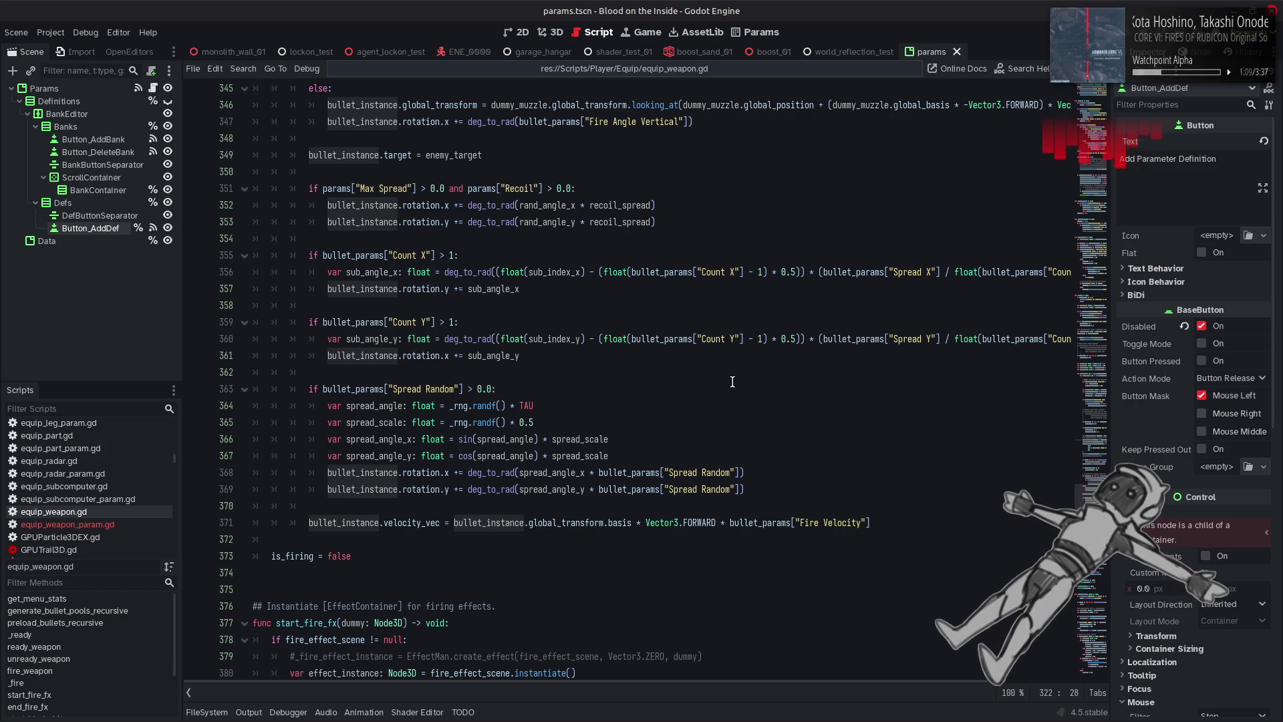
{"action": "scroll", "coordinate": [1087, 470], "scroll_direction": "up", "scroll_amount": 4}
{"action": "left_click_drag", "start_coordinate": [1087, 470], "coordinate": [1071, 386]}
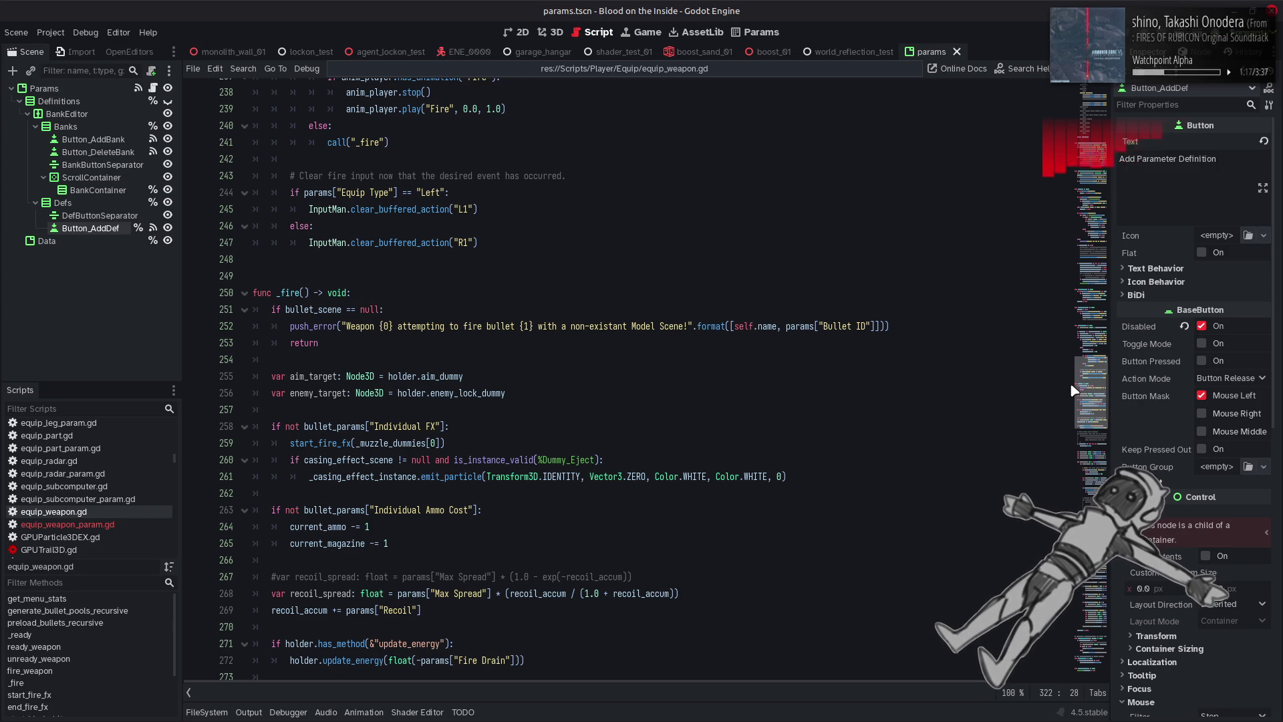
{"action": "left_click_drag", "start_coordinate": [1071, 391], "coordinate": [1029, 77]}
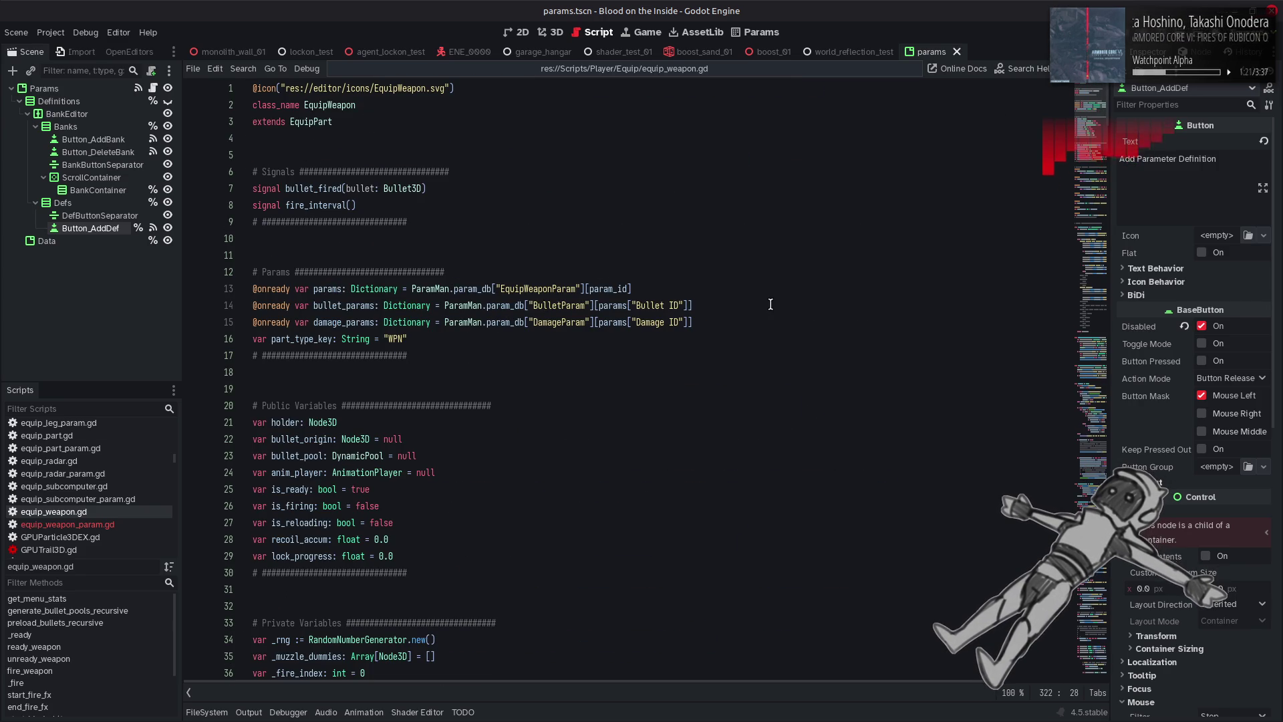
{"action": "left_click", "coordinate": [542, 421]}
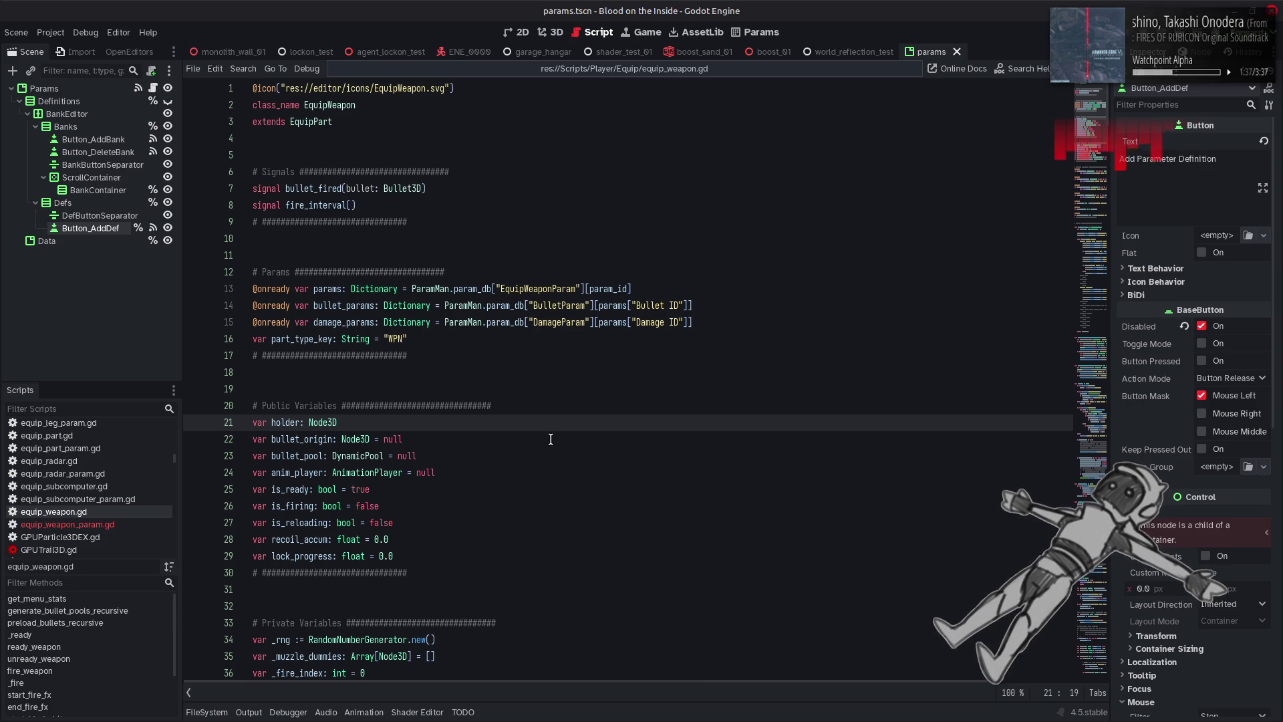
{"action": "scroll", "coordinate": [551, 439], "scroll_direction": "down", "scroll_amount": 6}
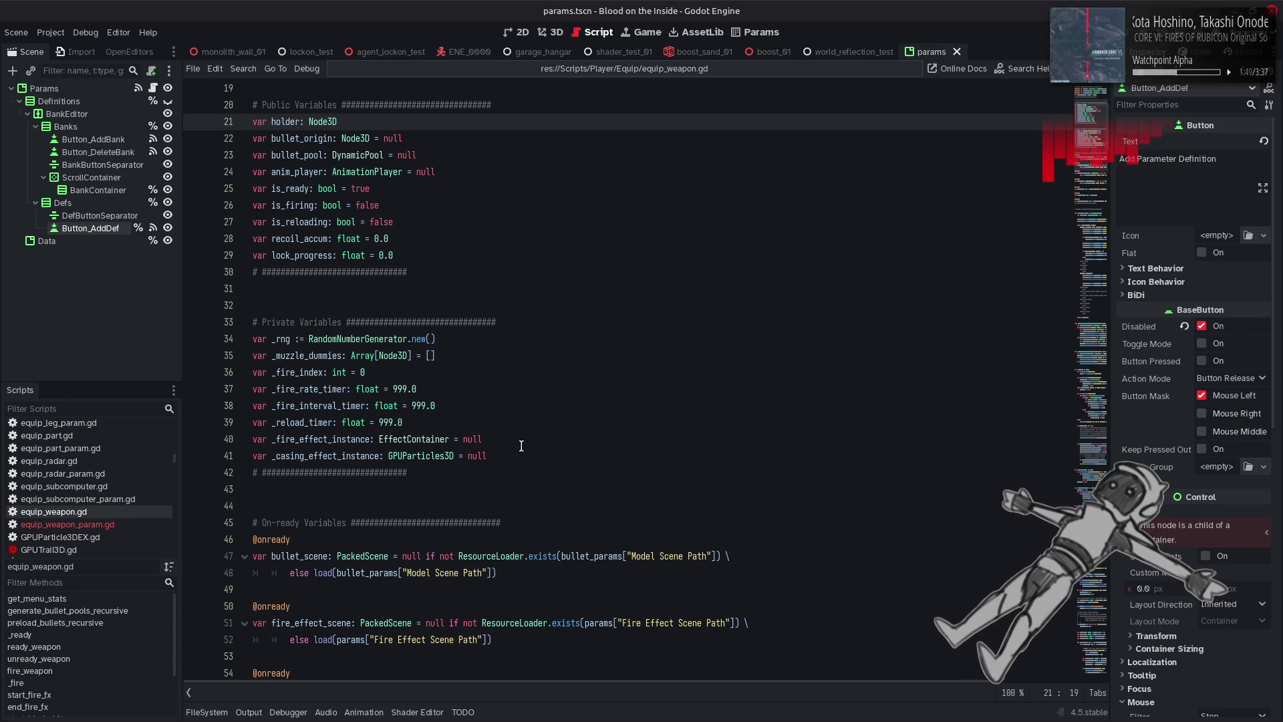
Declare var _holder_prev_position := Vector3.INF below the last private variable.
{"action": "left_click", "coordinate": [522, 446]}
{"action": "left_click", "coordinate": [520, 455]}
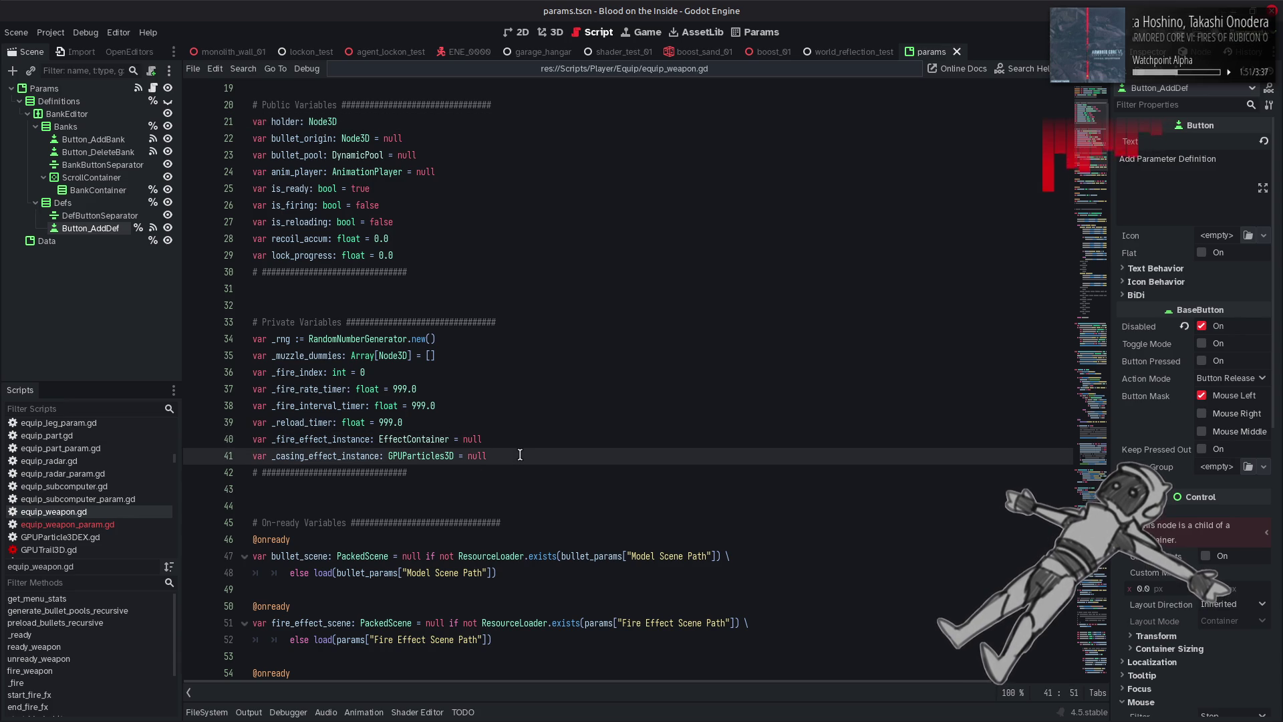
{"action": "key", "text": "Return"}
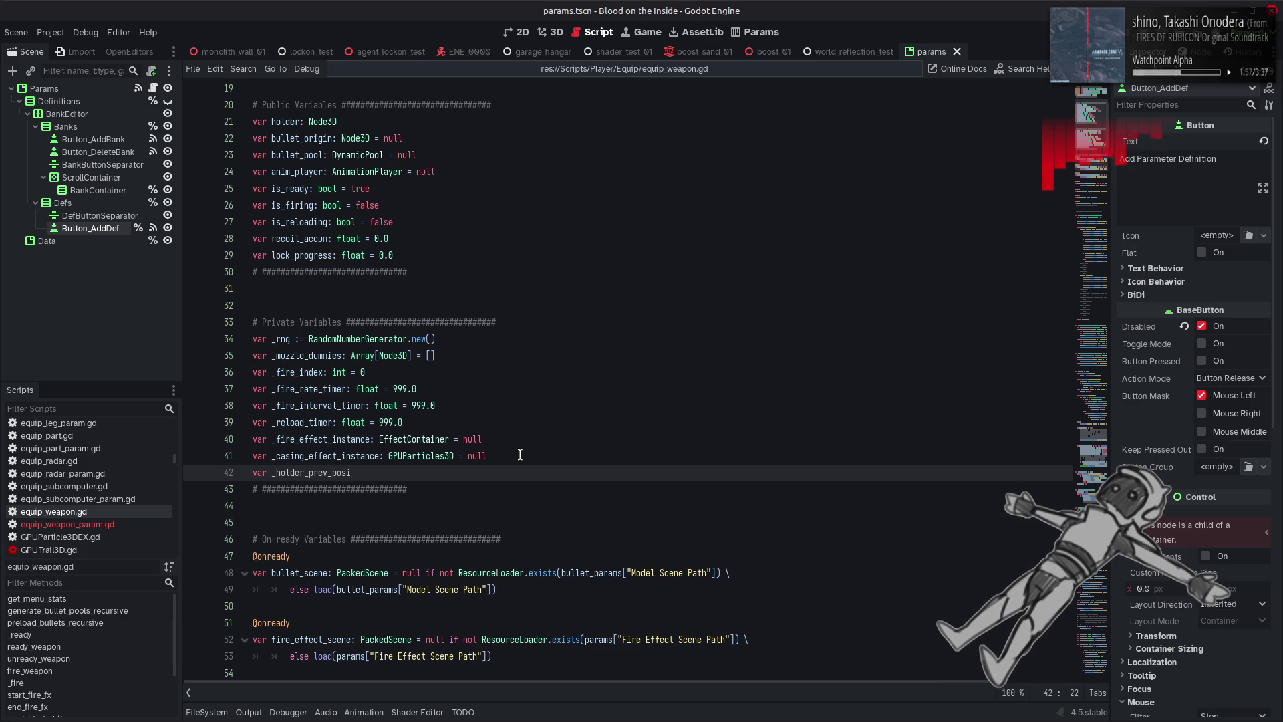
{"action": "type", "text": "var _holder_prev_position: V"}
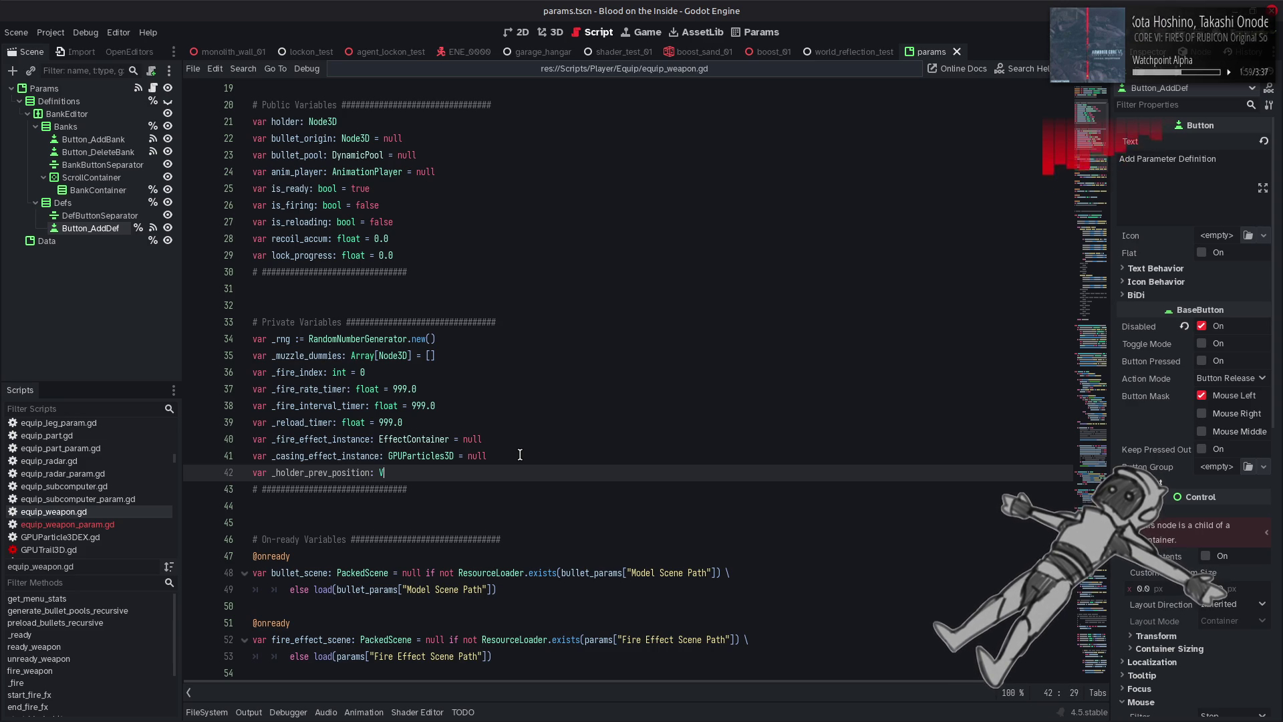
{"action": "type", "text": "ec"}
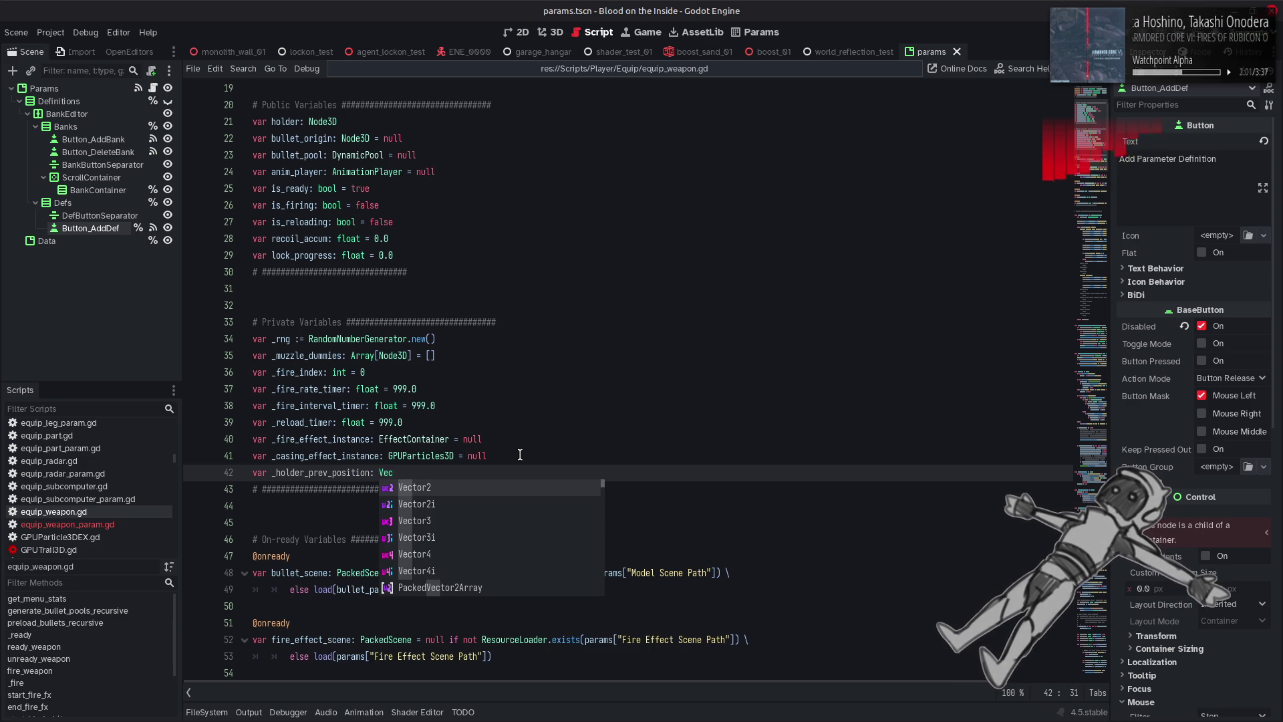
{"action": "key", "text": "BackSpace"}
{"action": "key", "text": "BackSpace"}
{"action": "key", "text": "BackSpace"}
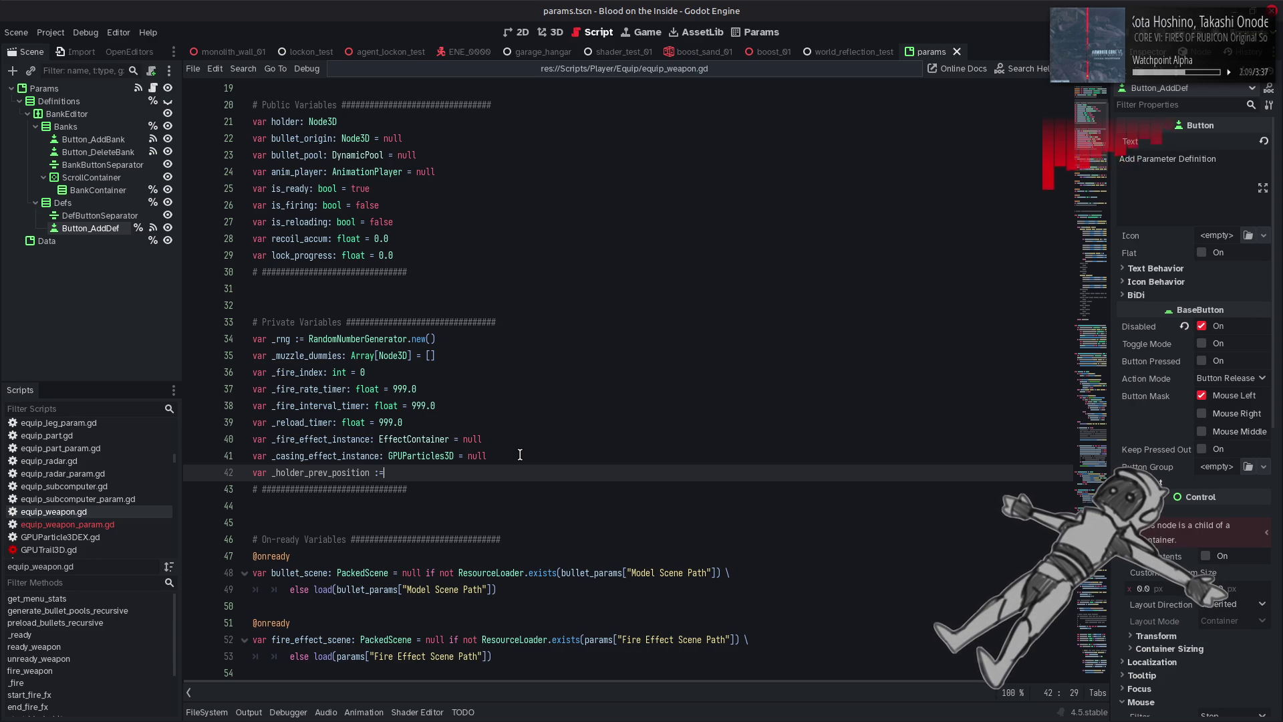
{"action": "key", "text": "Down"}
{"action": "key", "text": "Down"}
{"action": "key", "text": "Return"}
{"action": "type", "text": ".I"}
{"action": "key", "text": "Return"}
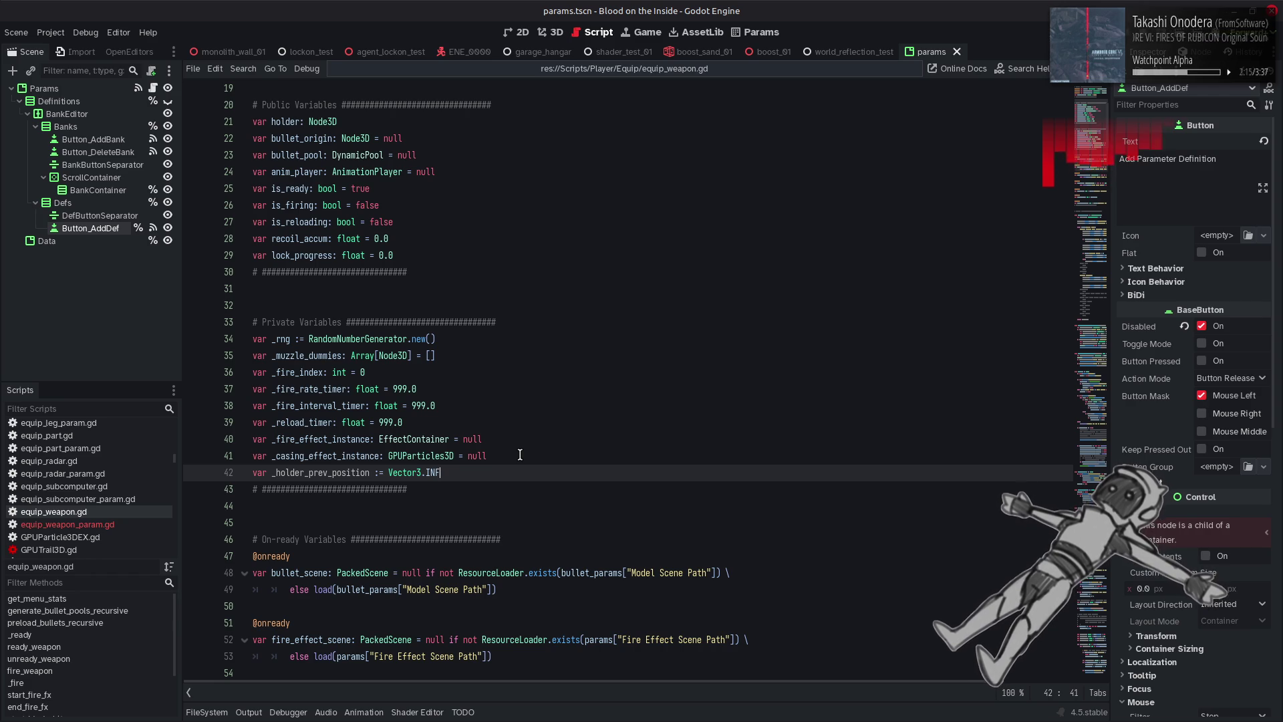
{"action": "double_click", "coordinate": [342, 472]}
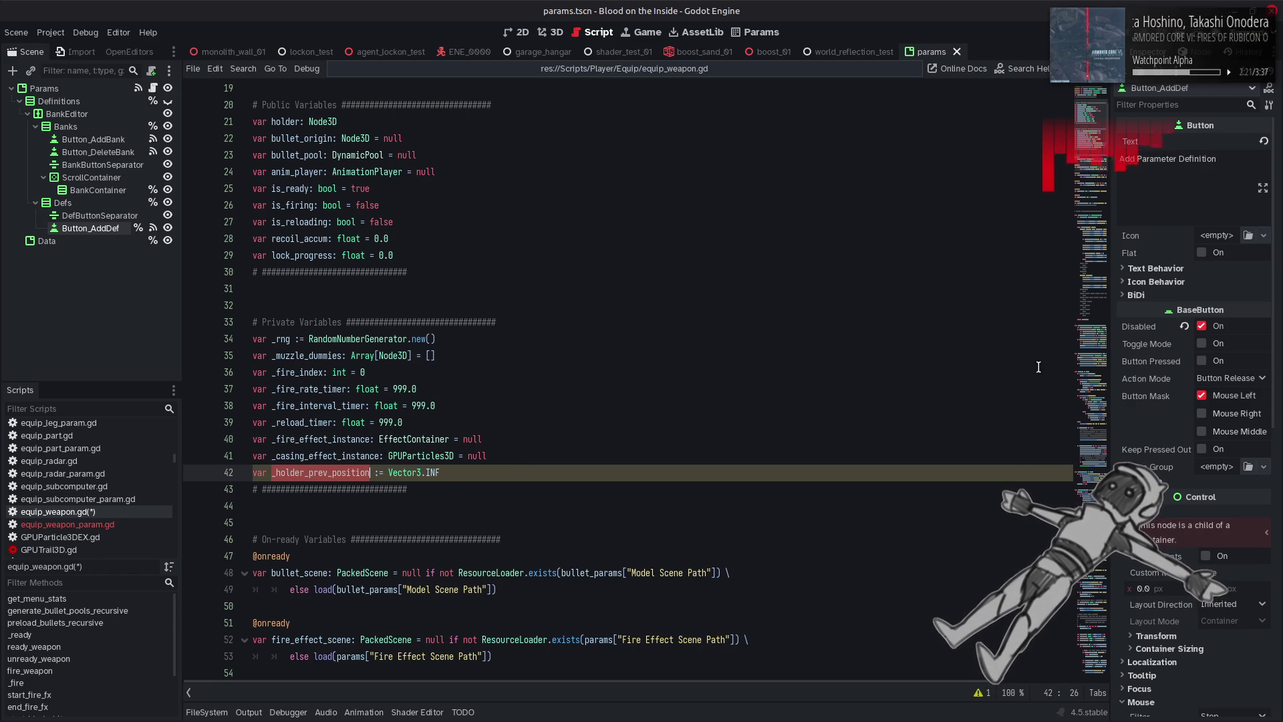
{"action": "left_click", "coordinate": [82, 681]}
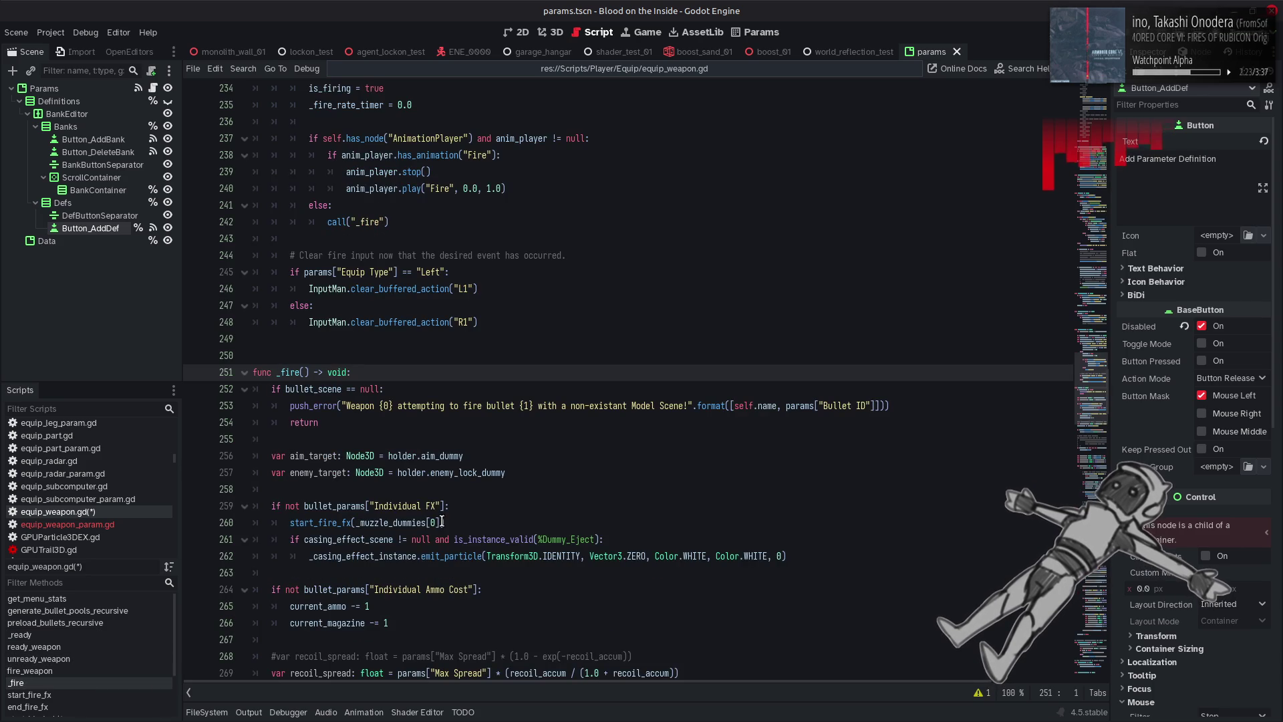
Insert blank lines after the velocity_vec assignment on line 372 in _fire.
{"action": "scroll", "coordinate": [461, 509], "scroll_direction": "down", "scroll_amount": 8}
{"action": "scroll", "coordinate": [462, 510], "scroll_direction": "down", "scroll_amount": 10}
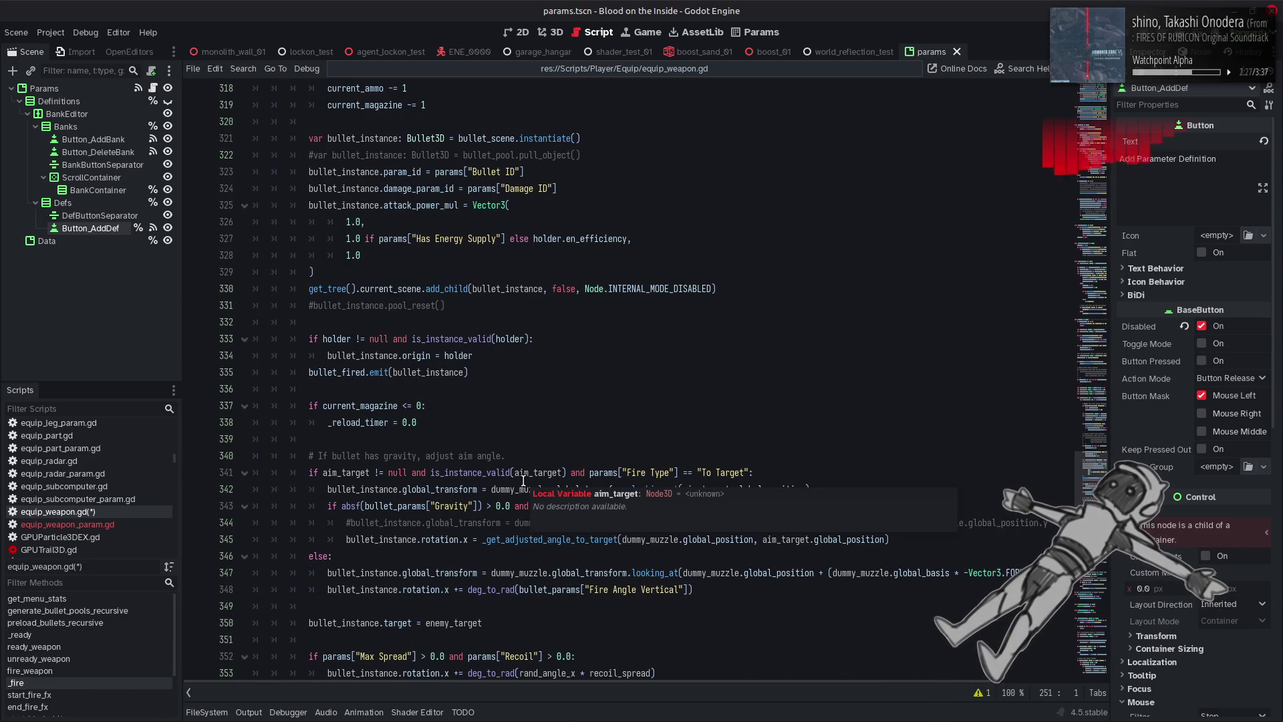
{"action": "scroll", "coordinate": [524, 479], "scroll_direction": "down", "scroll_amount": 6}
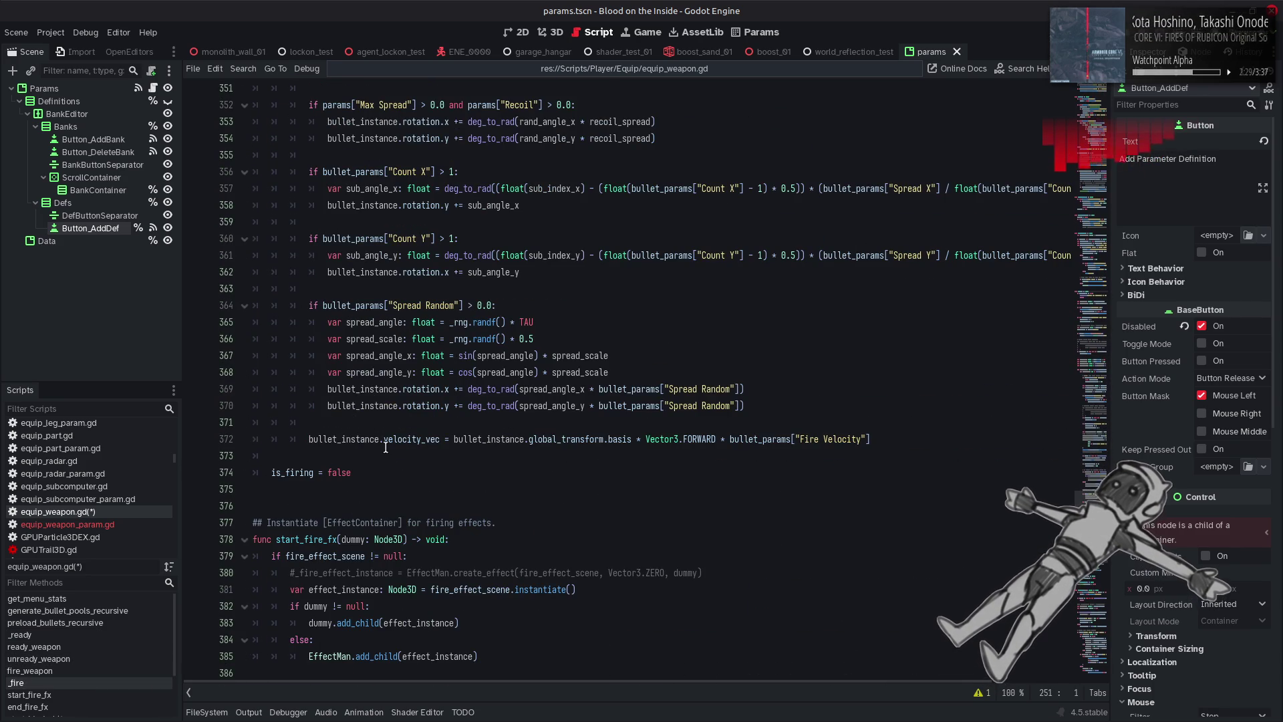
{"action": "left_click", "coordinate": [897, 435]}
{"action": "key", "text": "Return"}
{"action": "key", "text": "Return"}
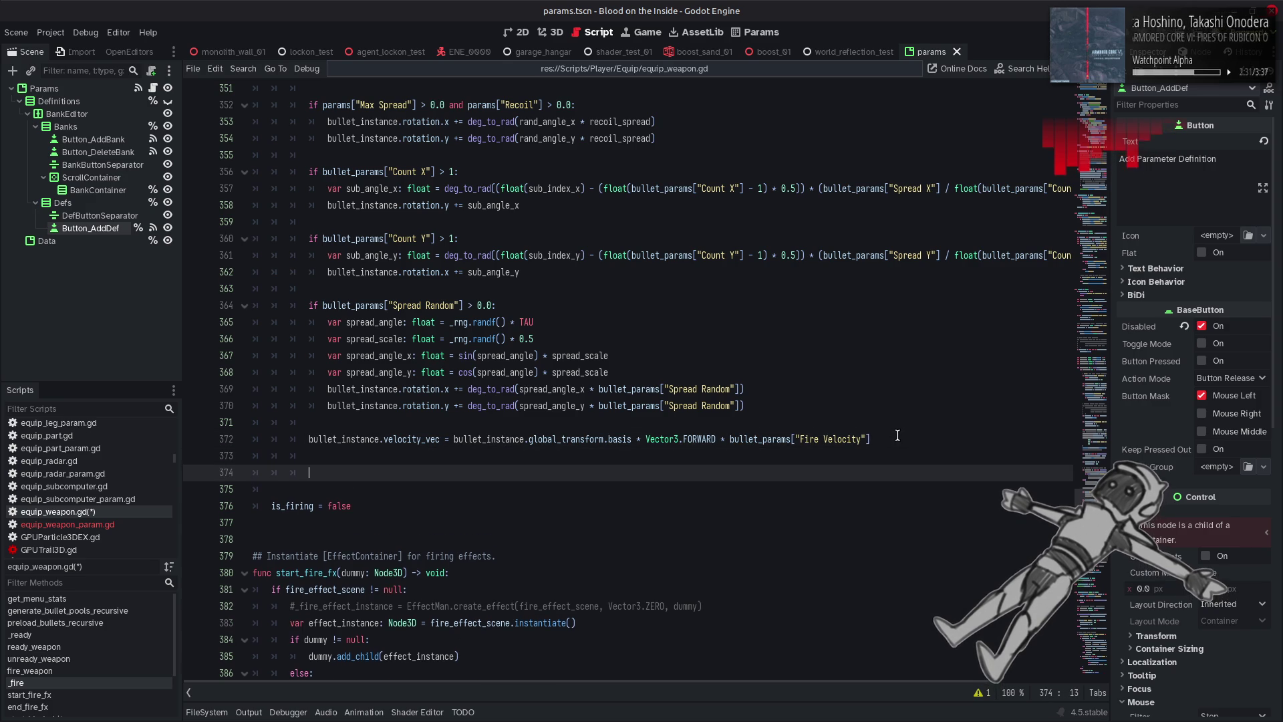
Add an if bullet_params["Acceleration"] > 0.0: check on line 374.
{"action": "type", "text": "if bu"}
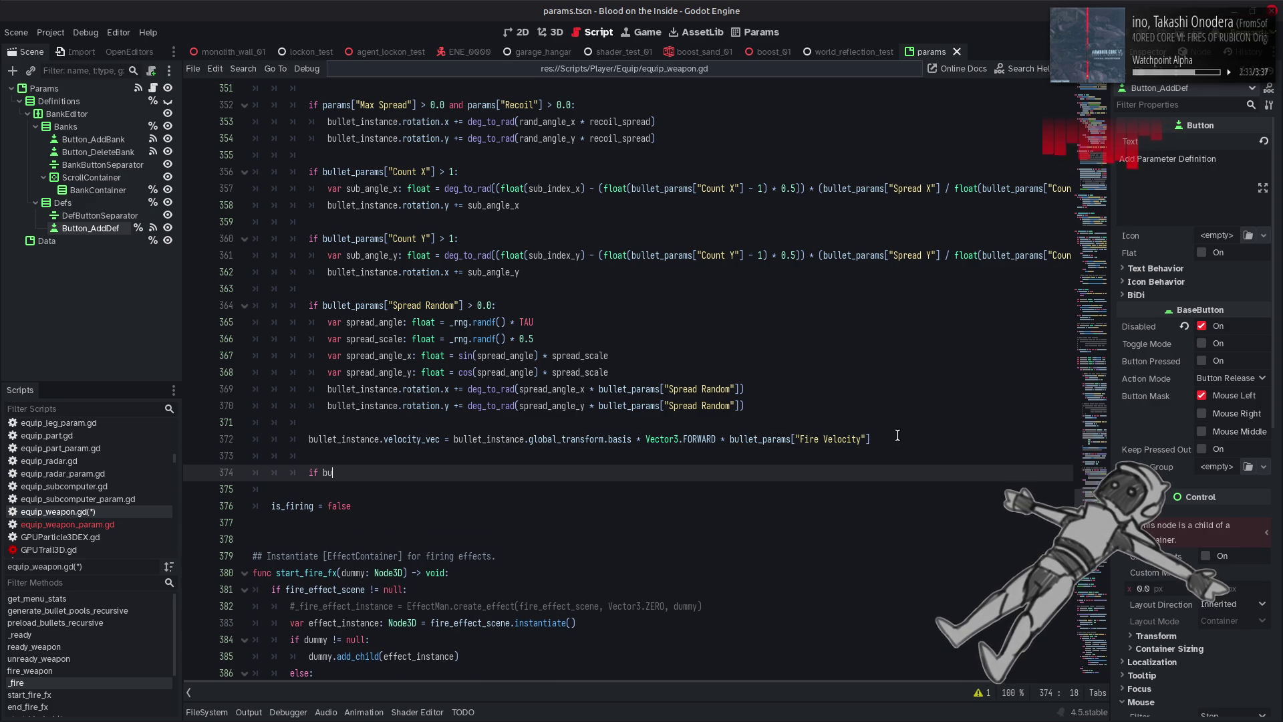
{"action": "type", "text": "llet_"}
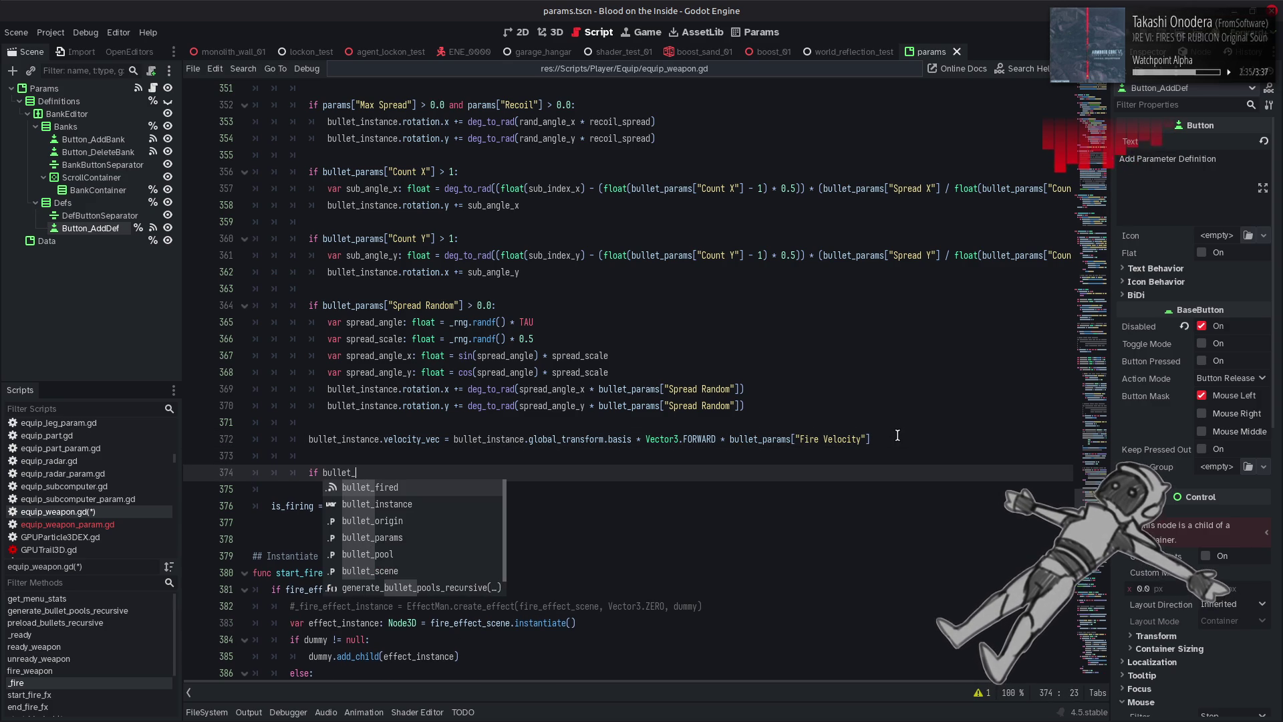
{"action": "type", "text": "p"}
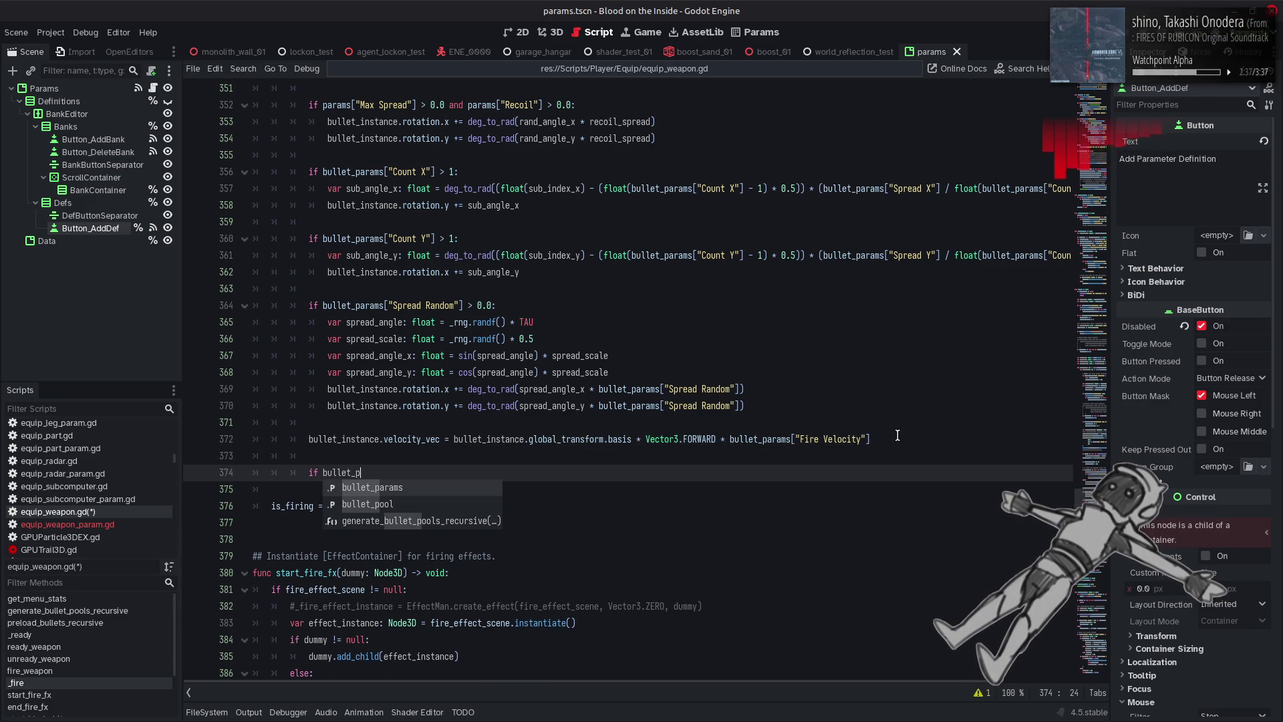
{"action": "key", "text": "Return"}
{"action": "type", "text": "[\""}
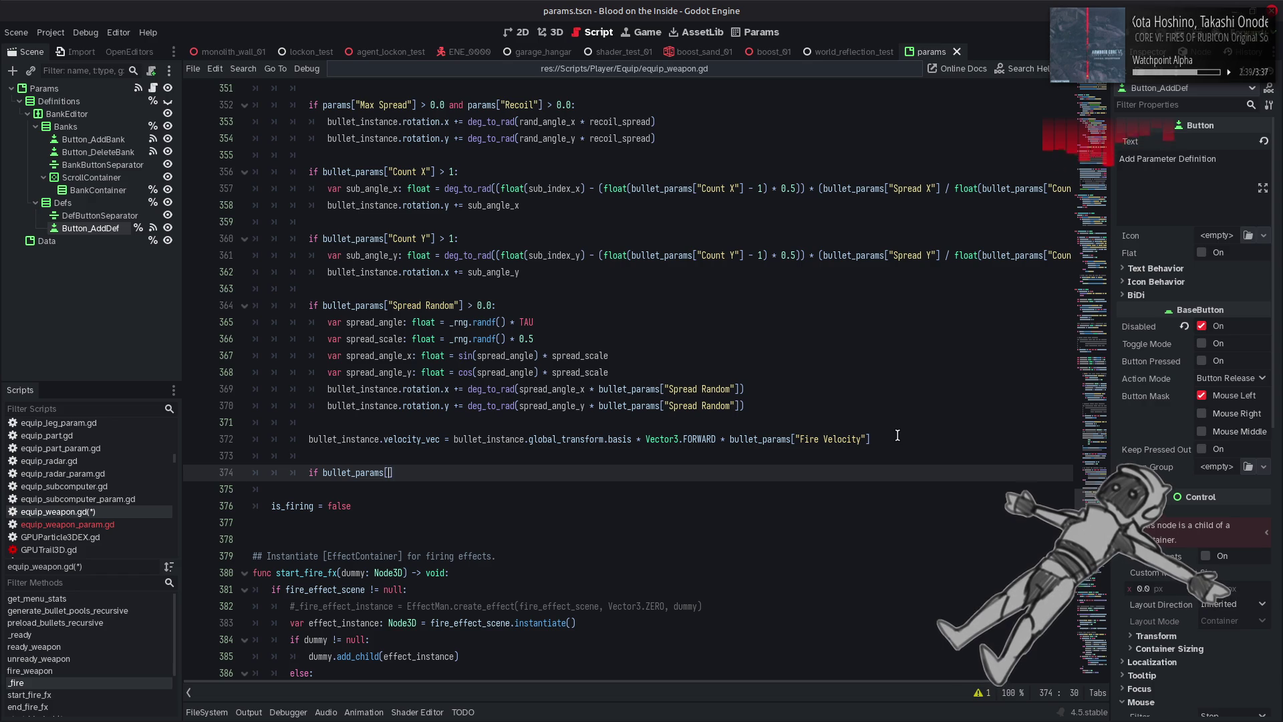
{"action": "type", "text": "Accelera"}
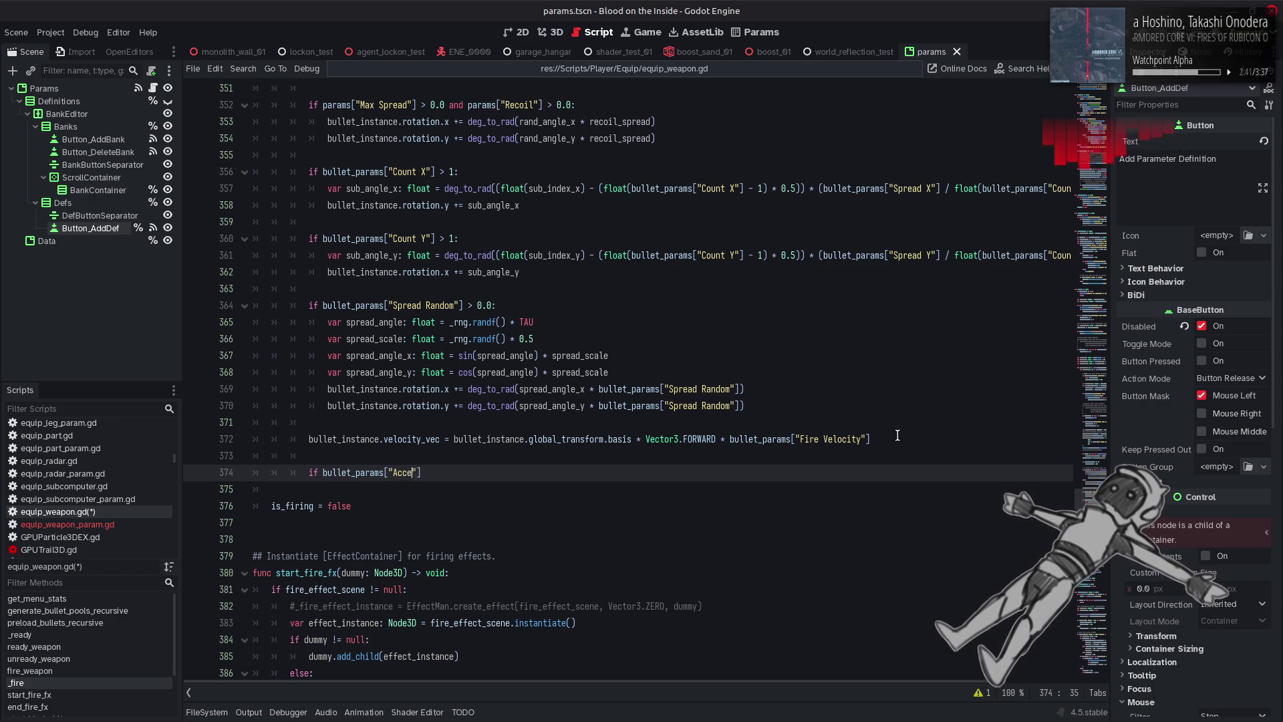
{"action": "type", "text": "tion"}
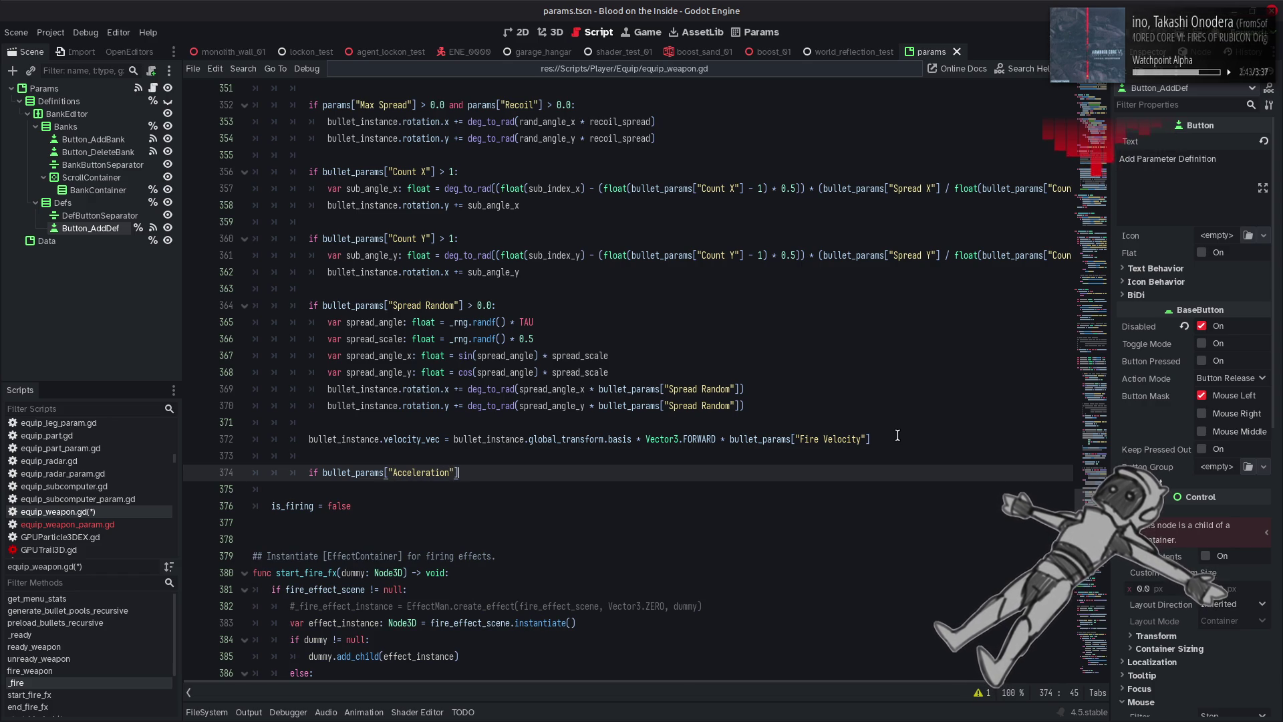
{"action": "type", "text": "0"}
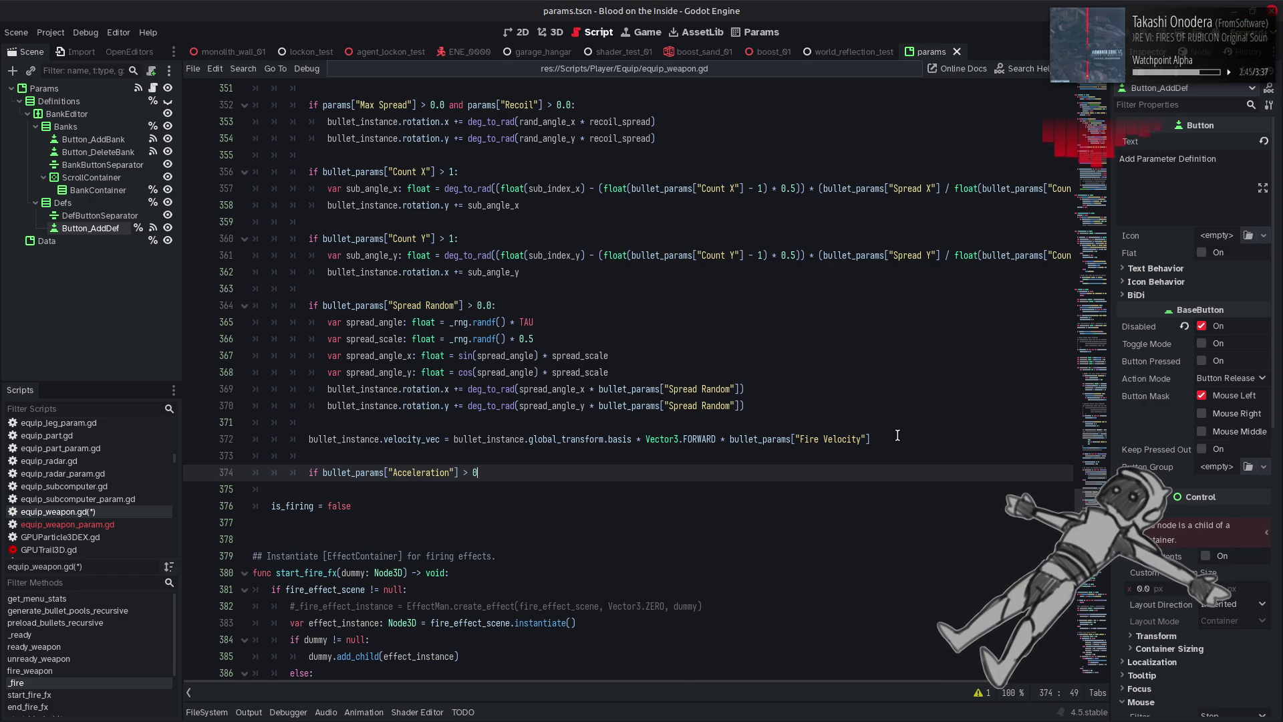
{"action": "type", "text": "0.0:"}
{"action": "key", "text": "Return"}
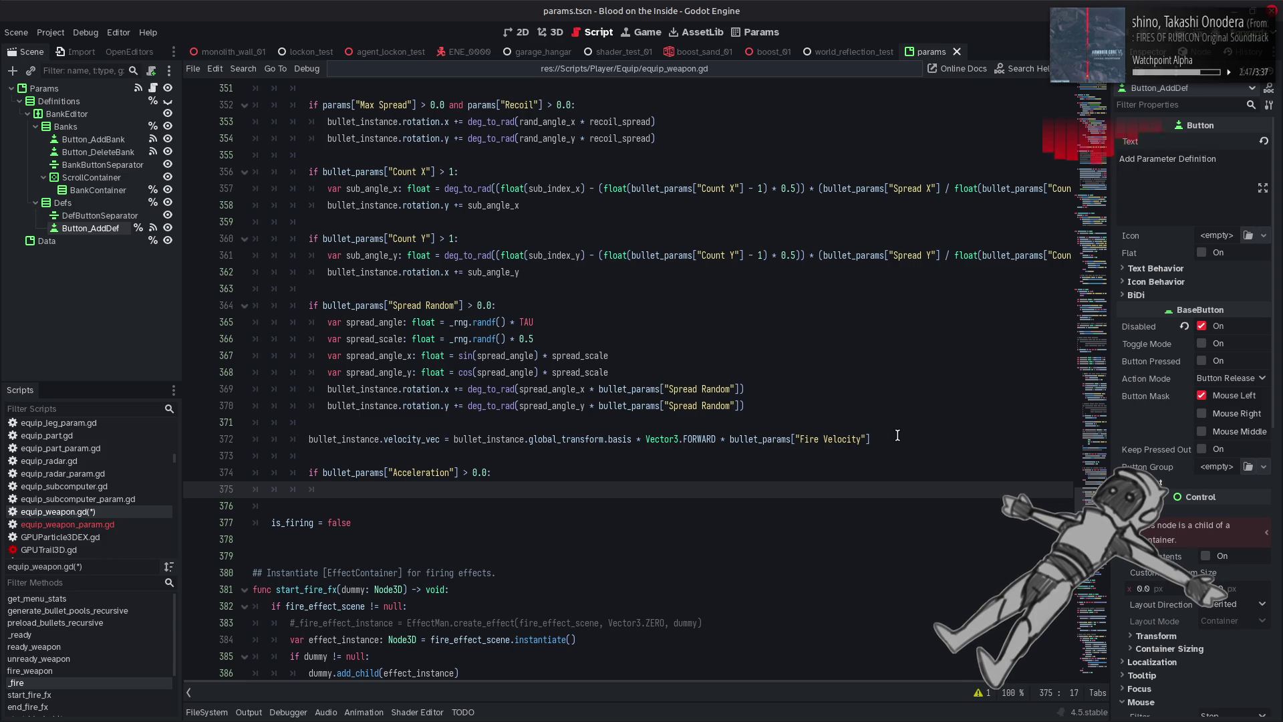
Inside it assign holder.global_position to _holder_prev_position and save equip_weapon.gd.
{"action": "type", "text": "_holder_prev_position "}
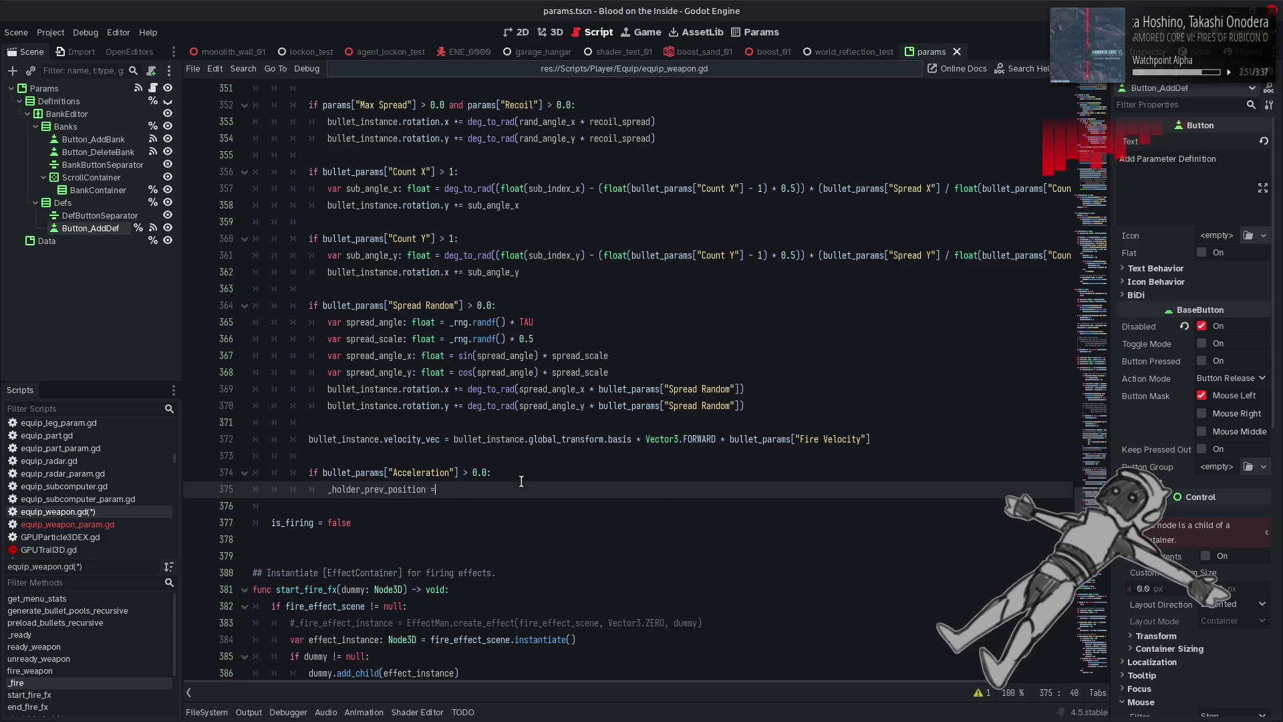
{"action": "type", "text": "= holder.p"}
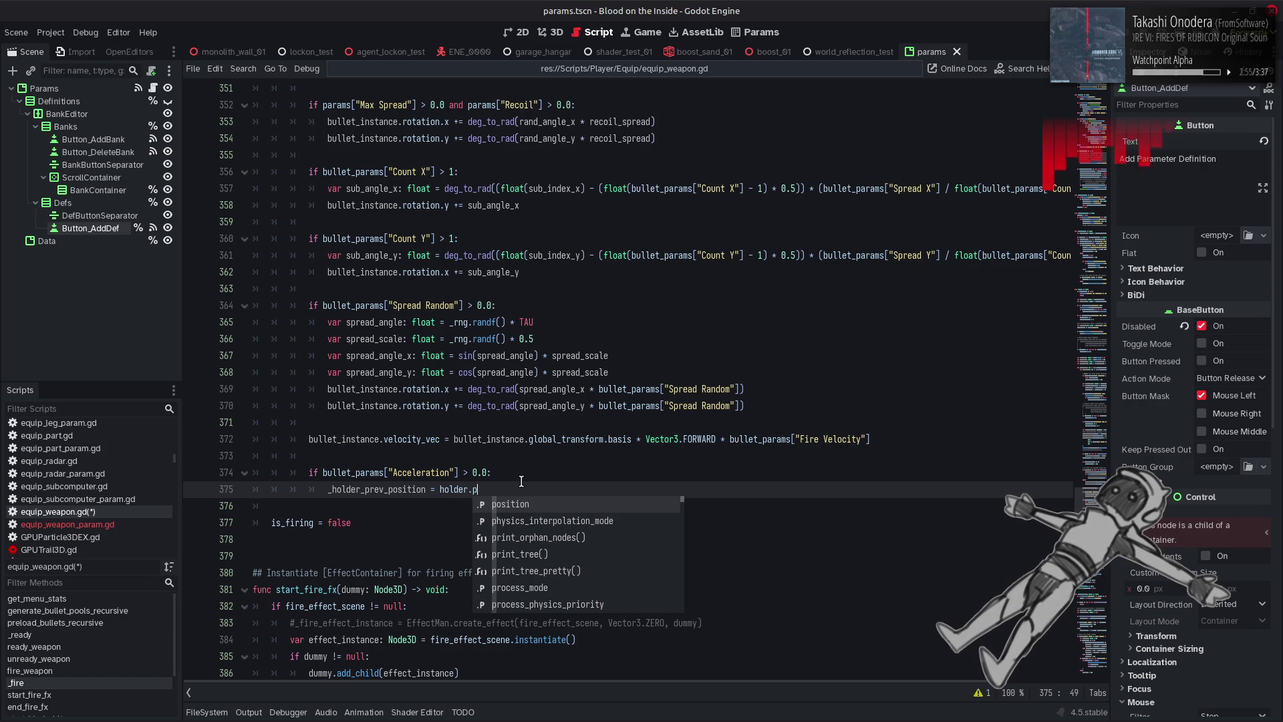
{"action": "key", "text": "BackSpace"}
{"action": "type", "text": "glo"}
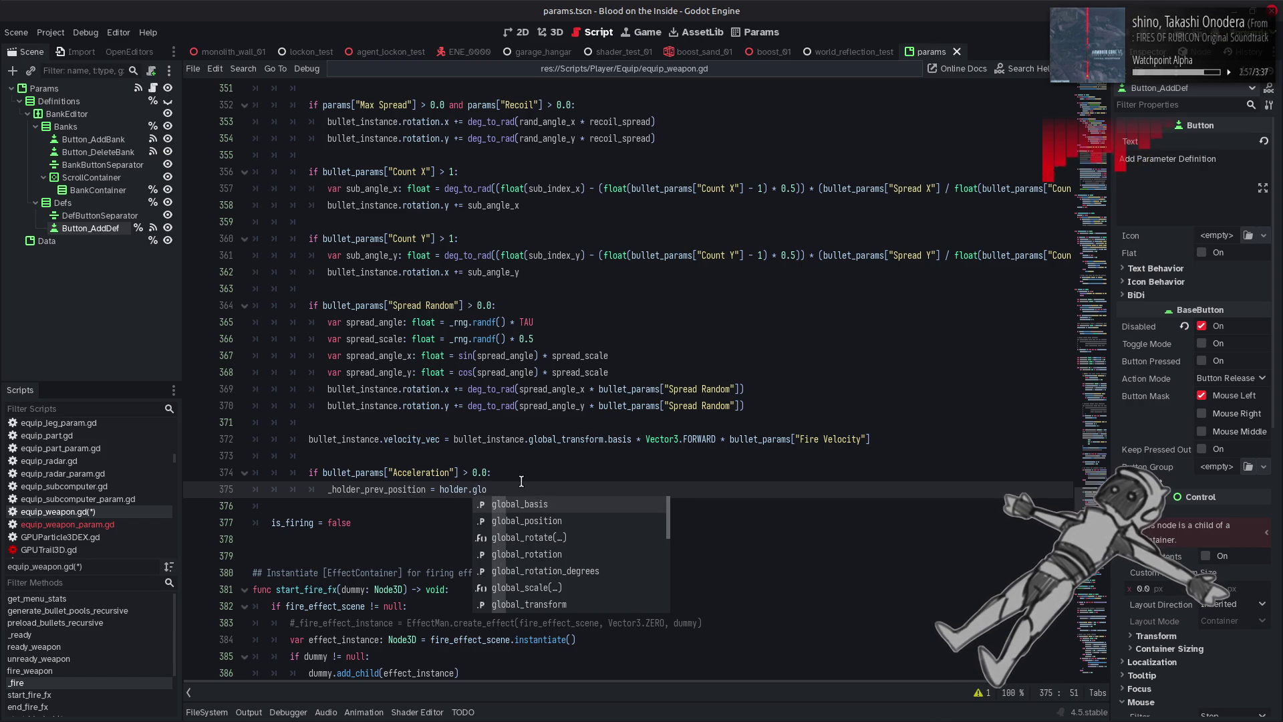
{"action": "key", "text": "Down"}
{"action": "key", "text": "Return"}
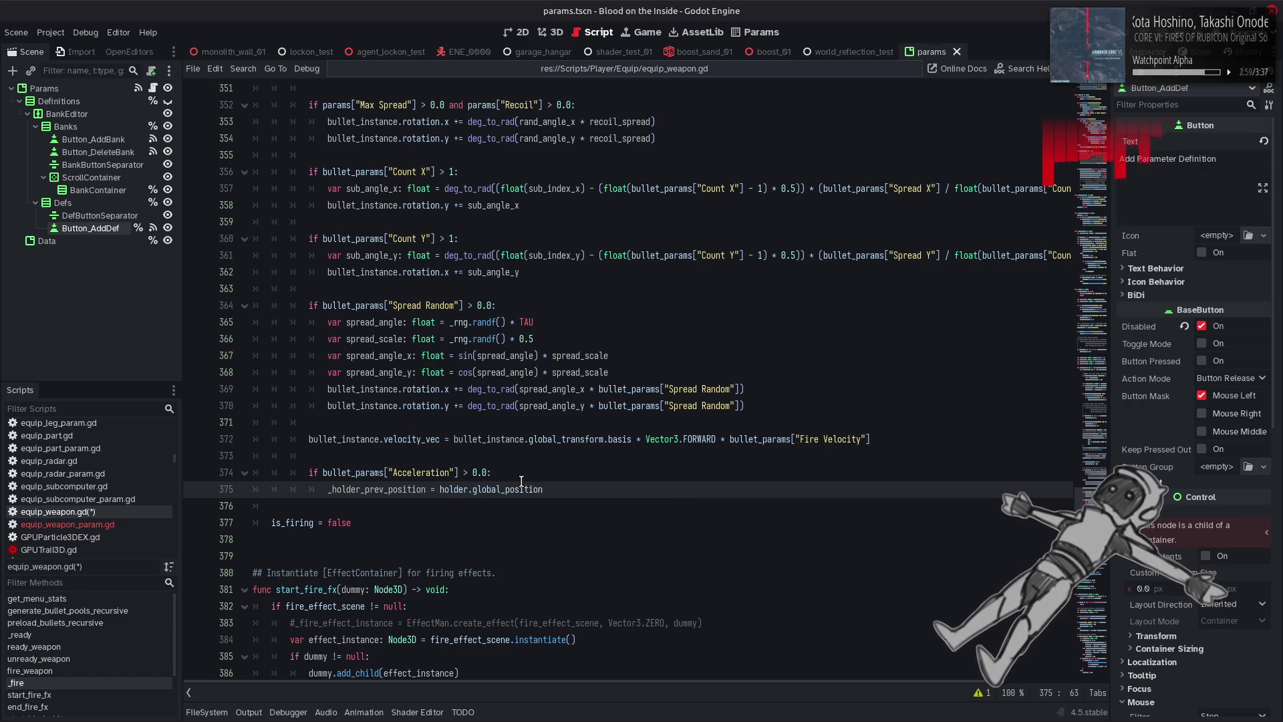
{"action": "mouse_move", "coordinate": [515, 488]}
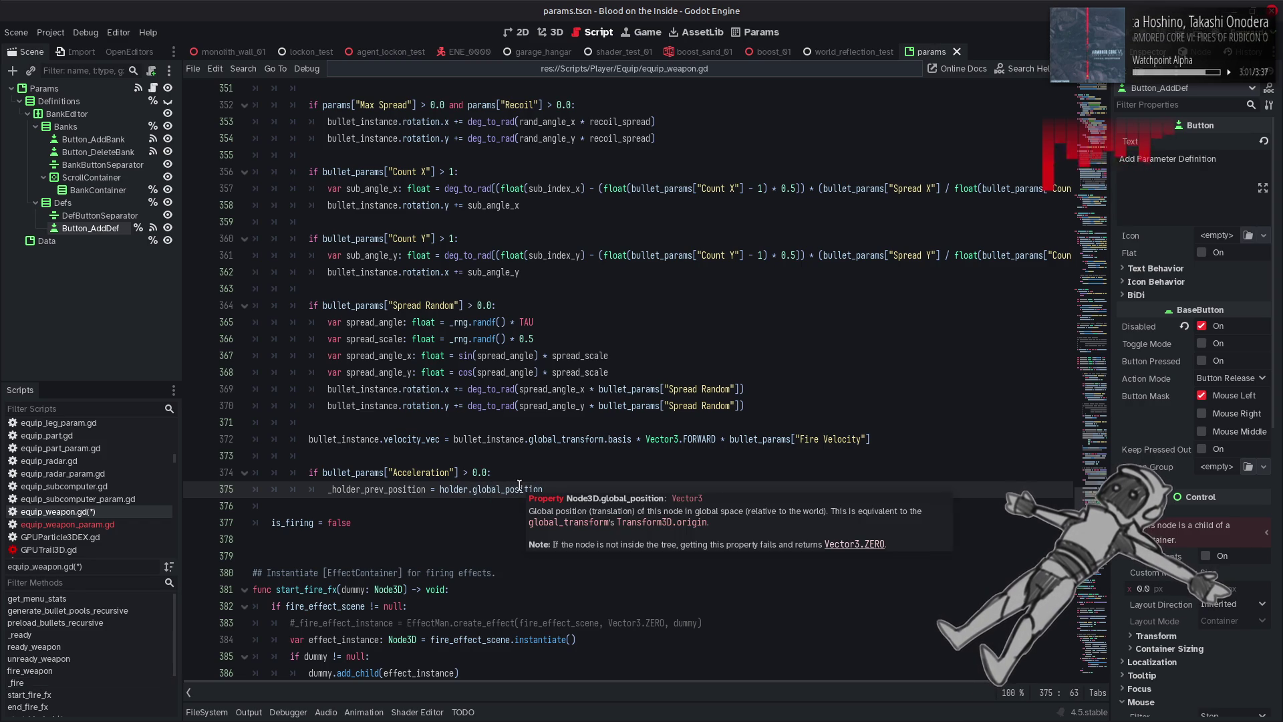
{"action": "key", "text": "ctrl+s"}
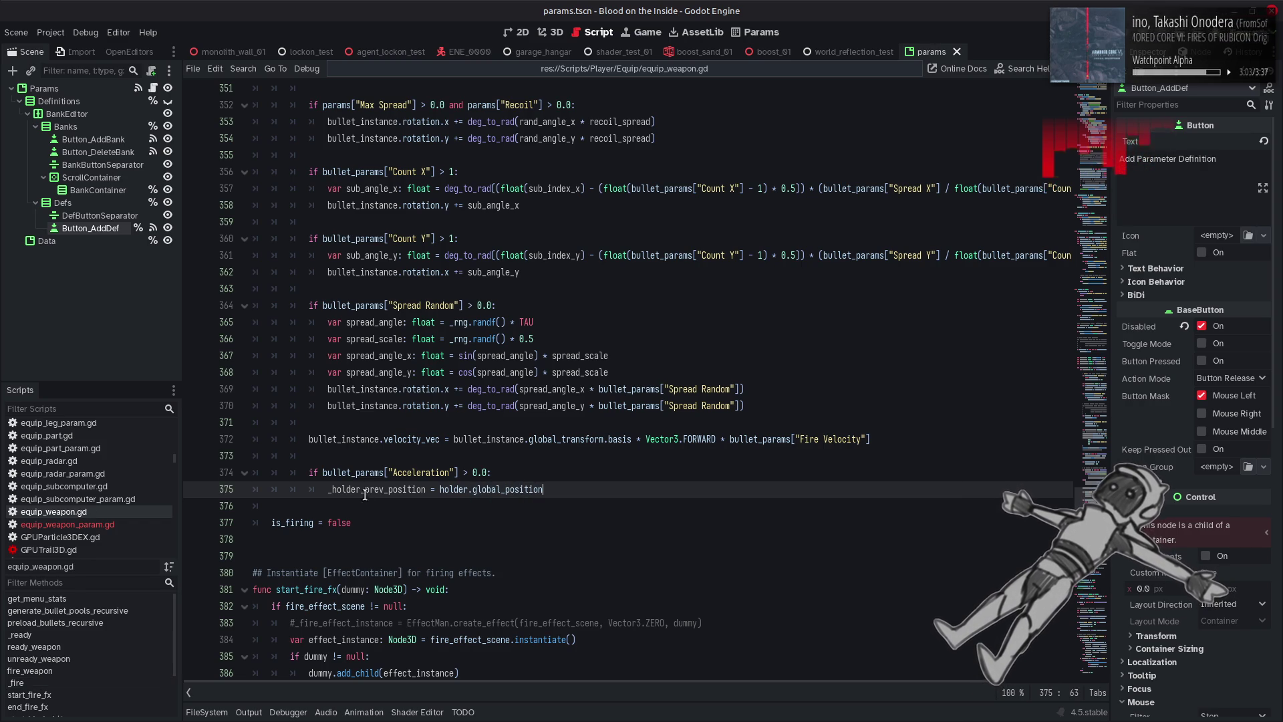
{"action": "mouse_move", "coordinate": [328, 489]}
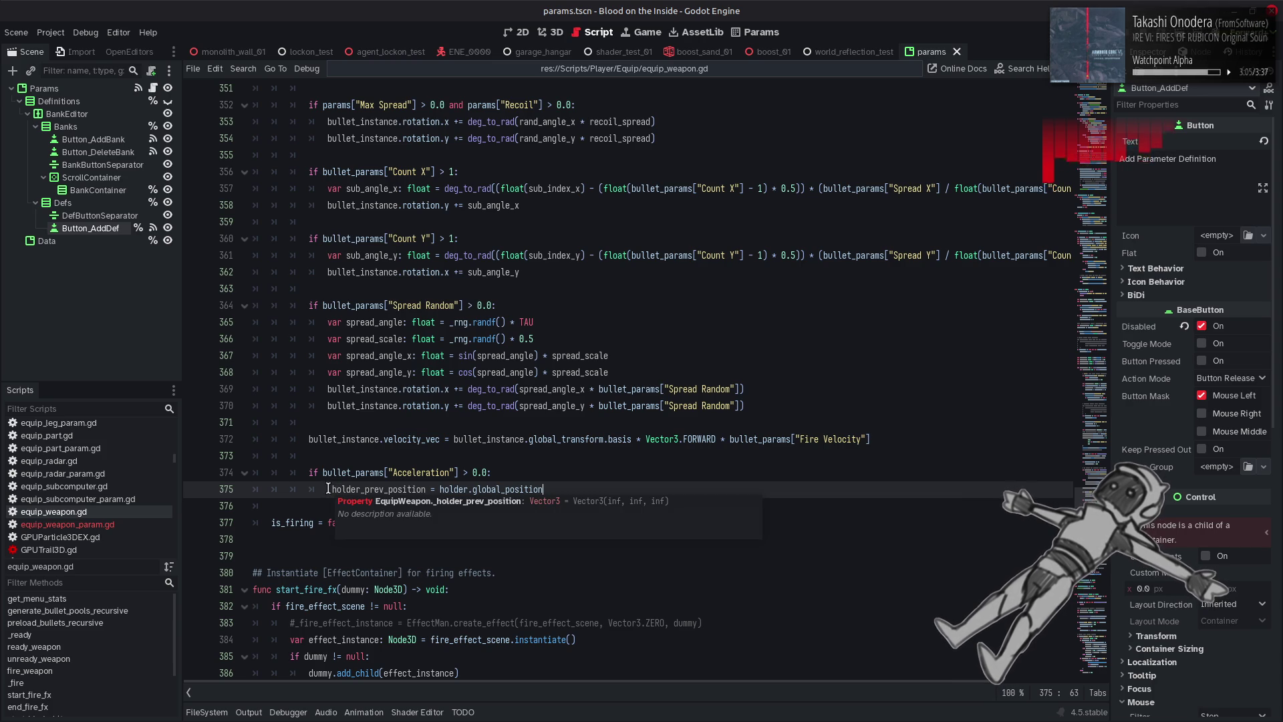
{"action": "left_click", "coordinate": [497, 472]}
Extend the check with 'and _holder_prev_position.is_finite()' and open a blank line in the block.
{"action": "type", "text": "and _holder_prev_position"}
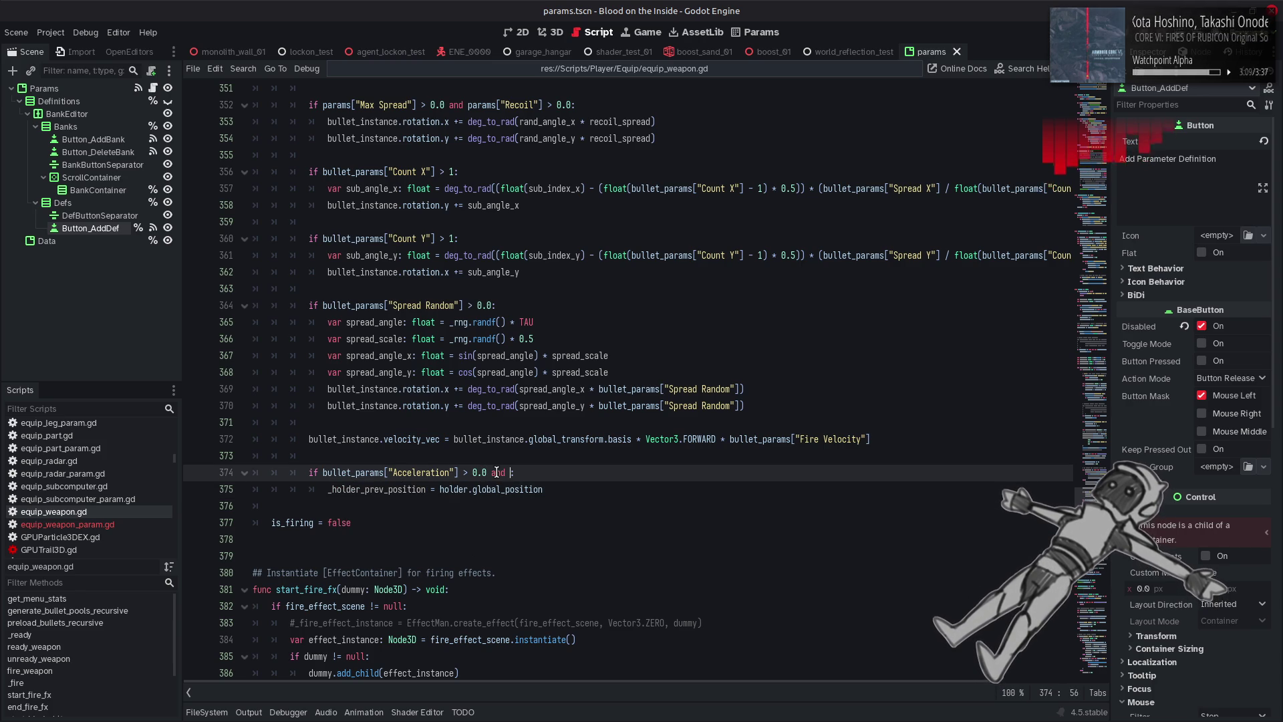
{"action": "type", "text": ".is_fin"}
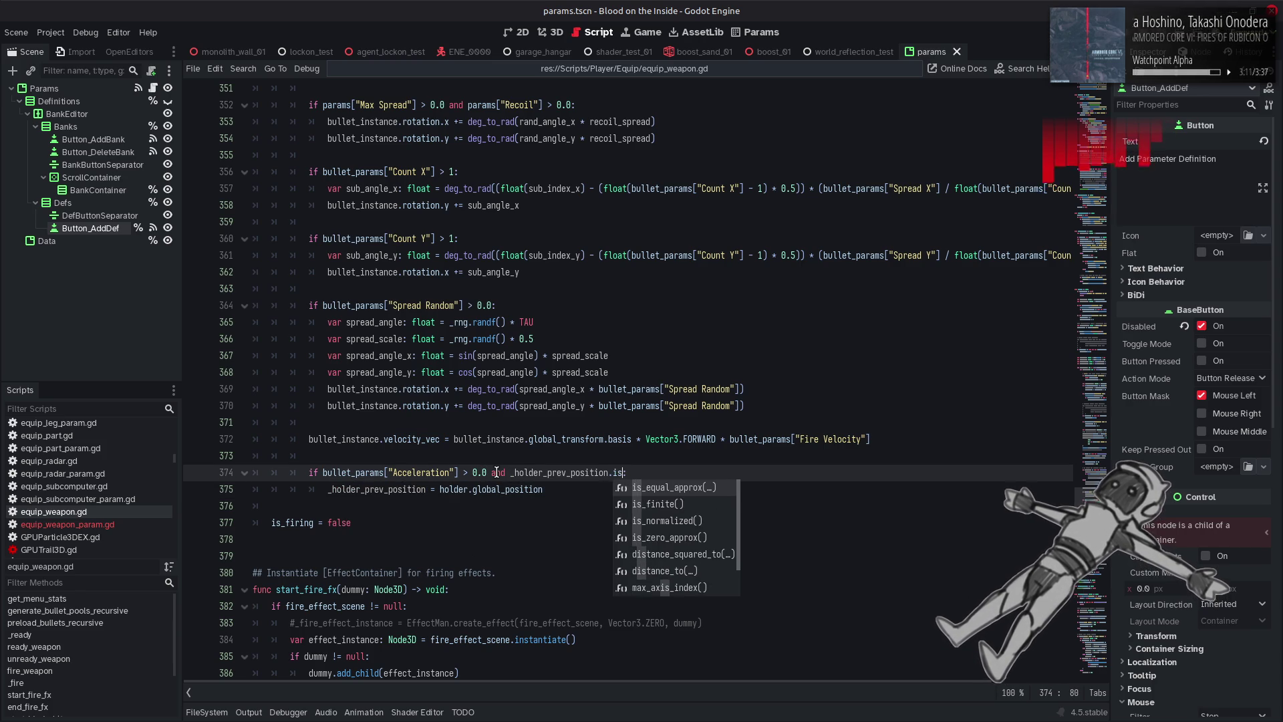
{"action": "key", "text": "Return"}
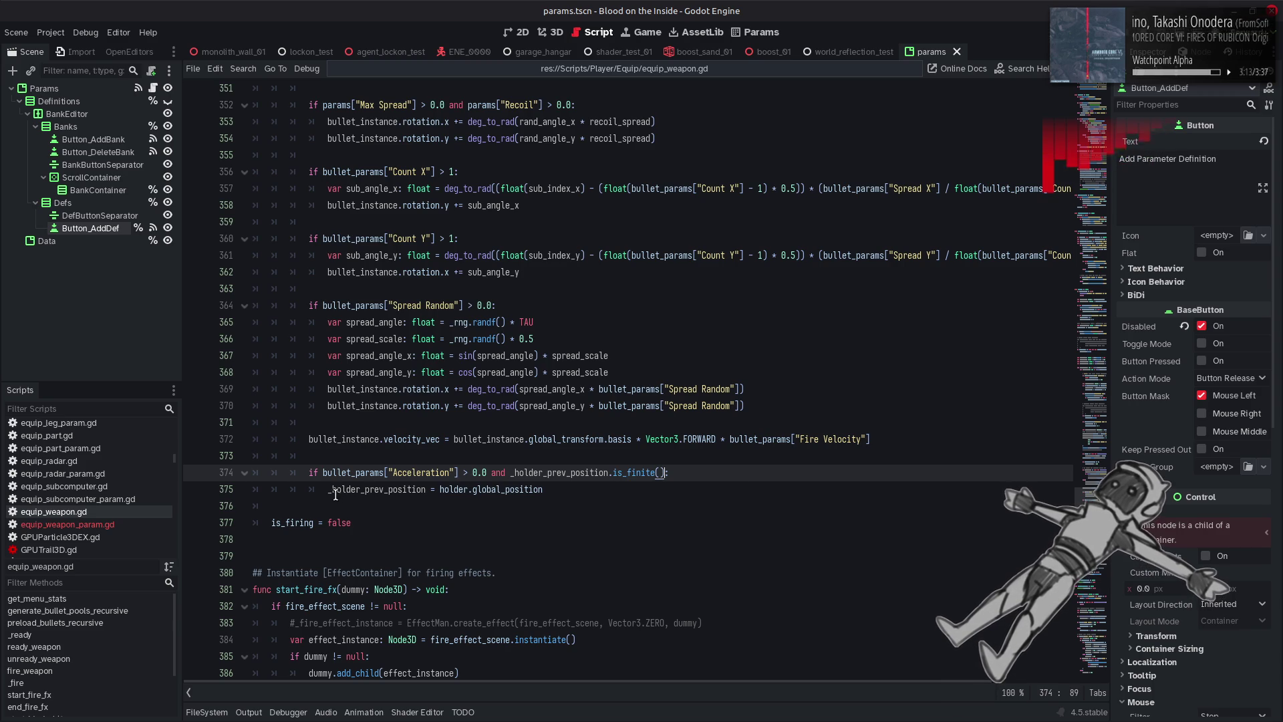
{"action": "left_click", "coordinate": [328, 492]}
{"action": "key", "text": "BackSpace"}
{"action": "key", "text": "Return"}
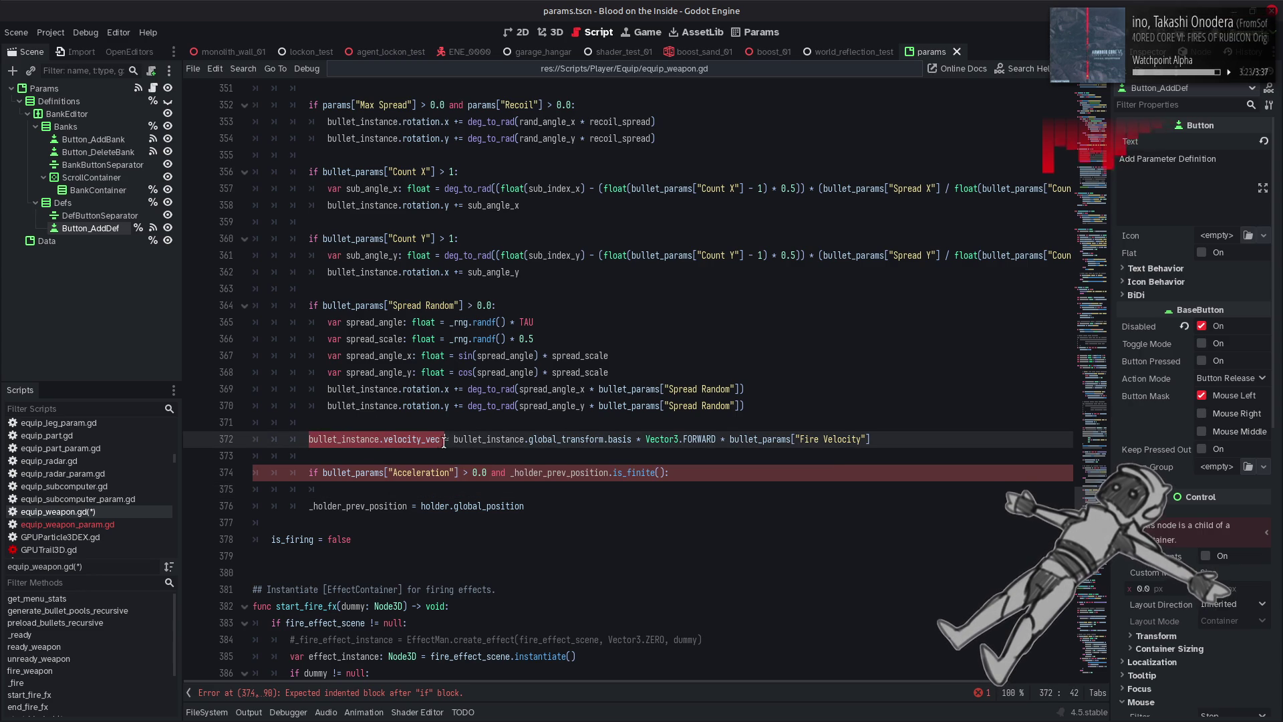
Write bullet_instance.velocity_vec += (holder.global_position - _holder_prev_position) / delta on line 375.
{"action": "type", "text": "bullet_instance.velocity_vec +="}
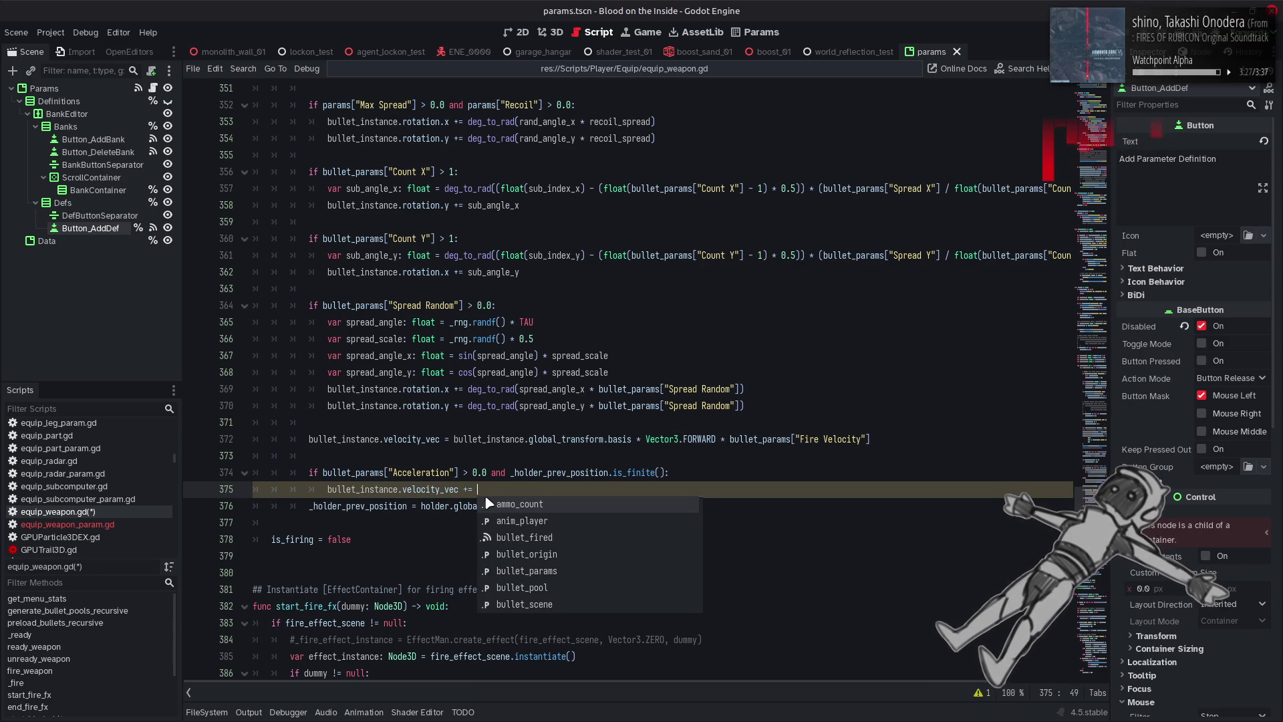
{"action": "double_click", "coordinate": [392, 506]}
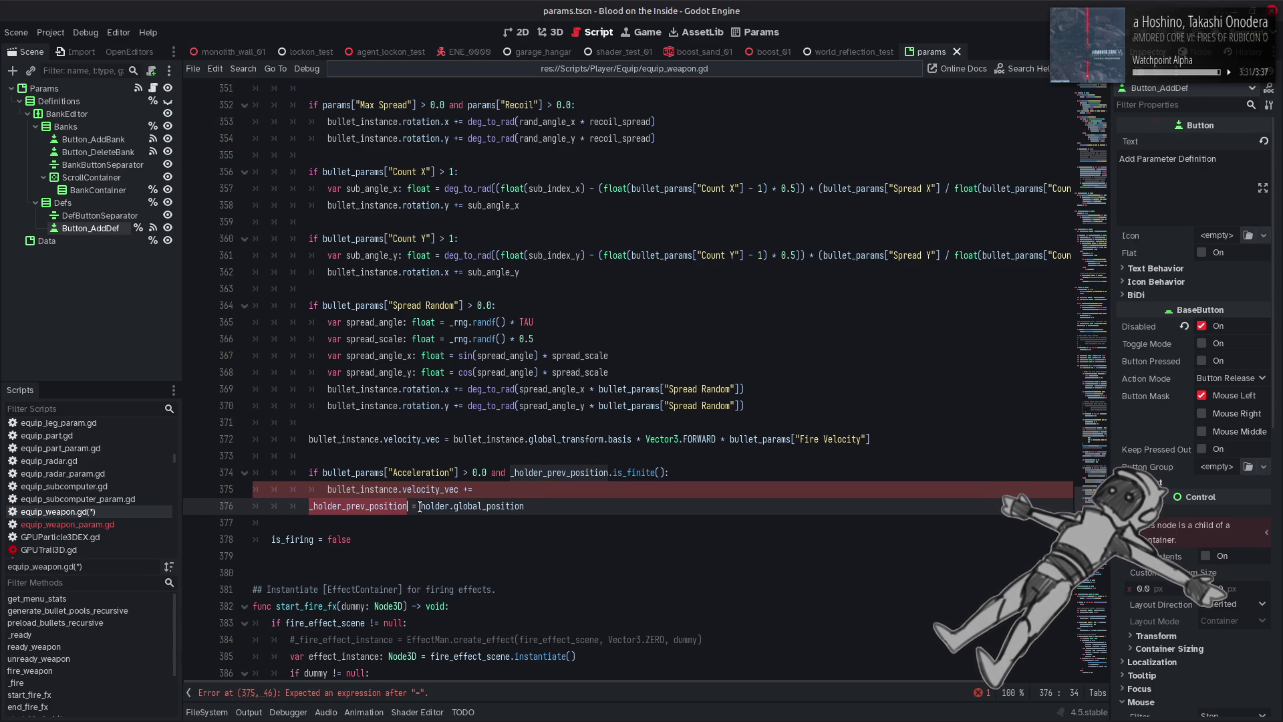
{"action": "left_click", "coordinate": [532, 492]}
{"action": "type", "text": "holder.global_position -"}
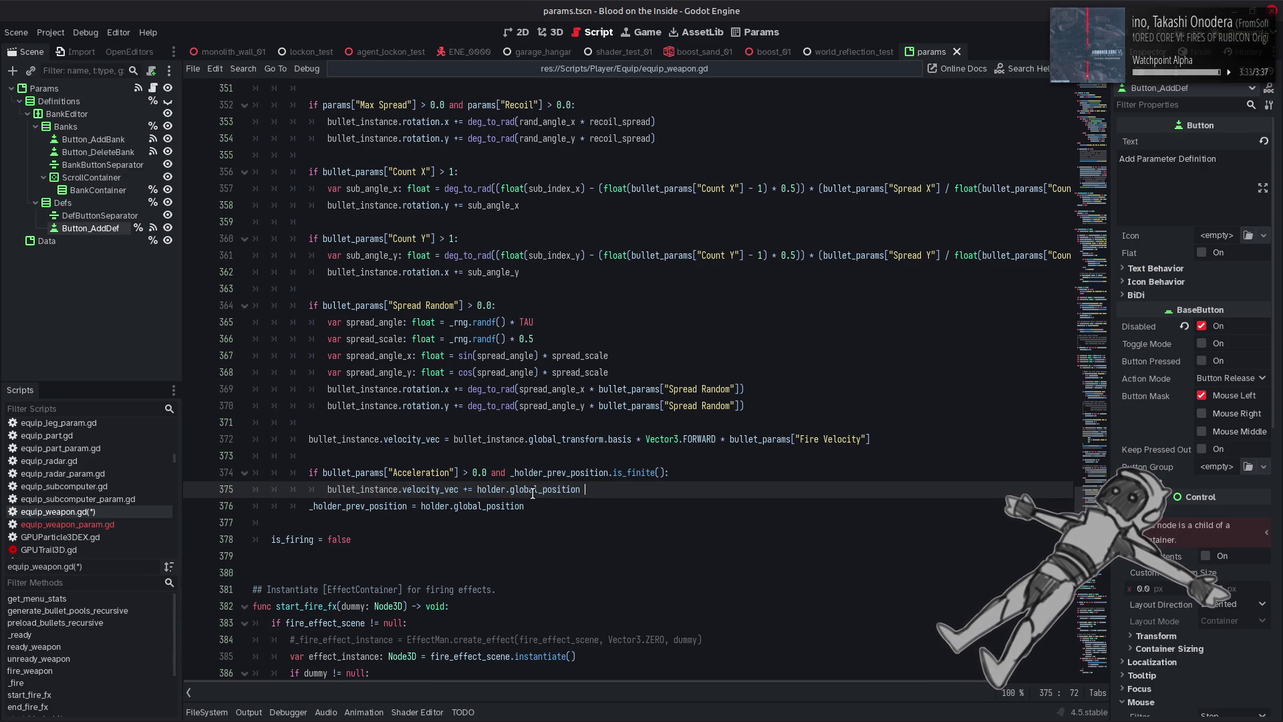
{"action": "left_click", "coordinate": [385, 507]}
{"action": "double_click", "coordinate": [384, 506]}
{"action": "key", "text": "ctrl+c"}
{"action": "left_click", "coordinate": [592, 490]}
{"action": "key", "text": "ctrl+v"}
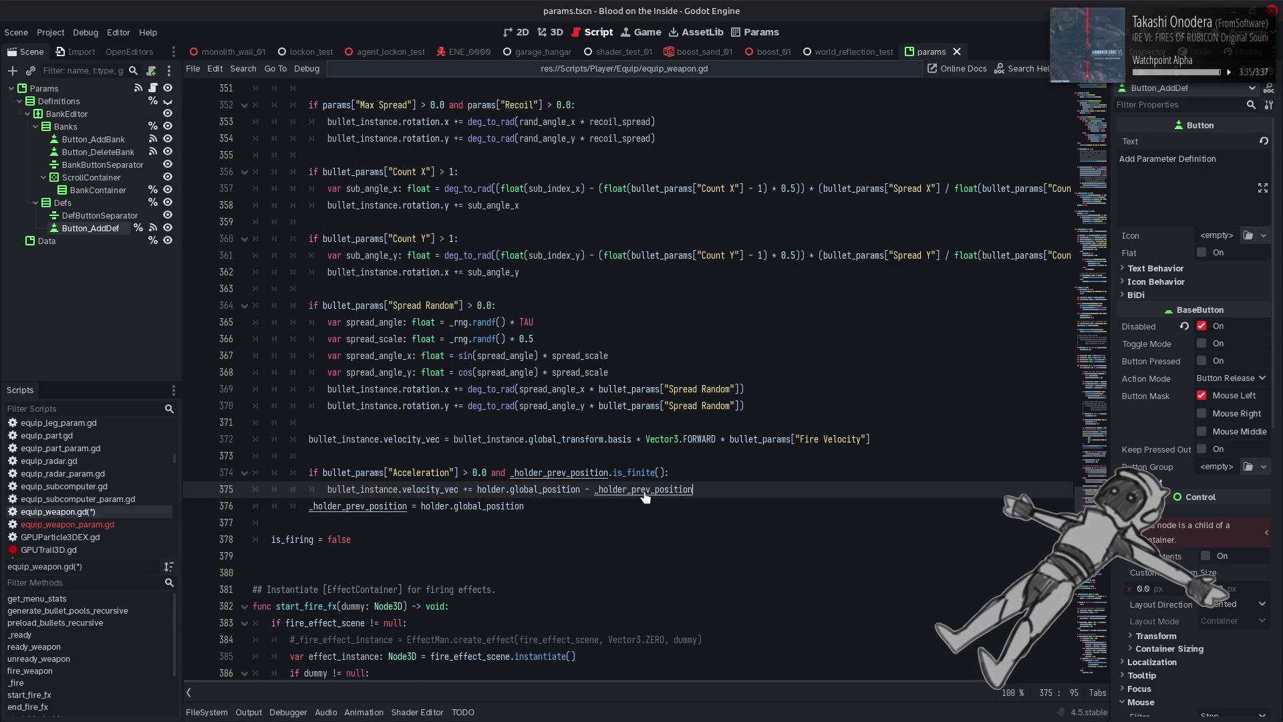
{"action": "left_click_drag", "start_coordinate": [478, 490], "coordinate": [758, 493]}
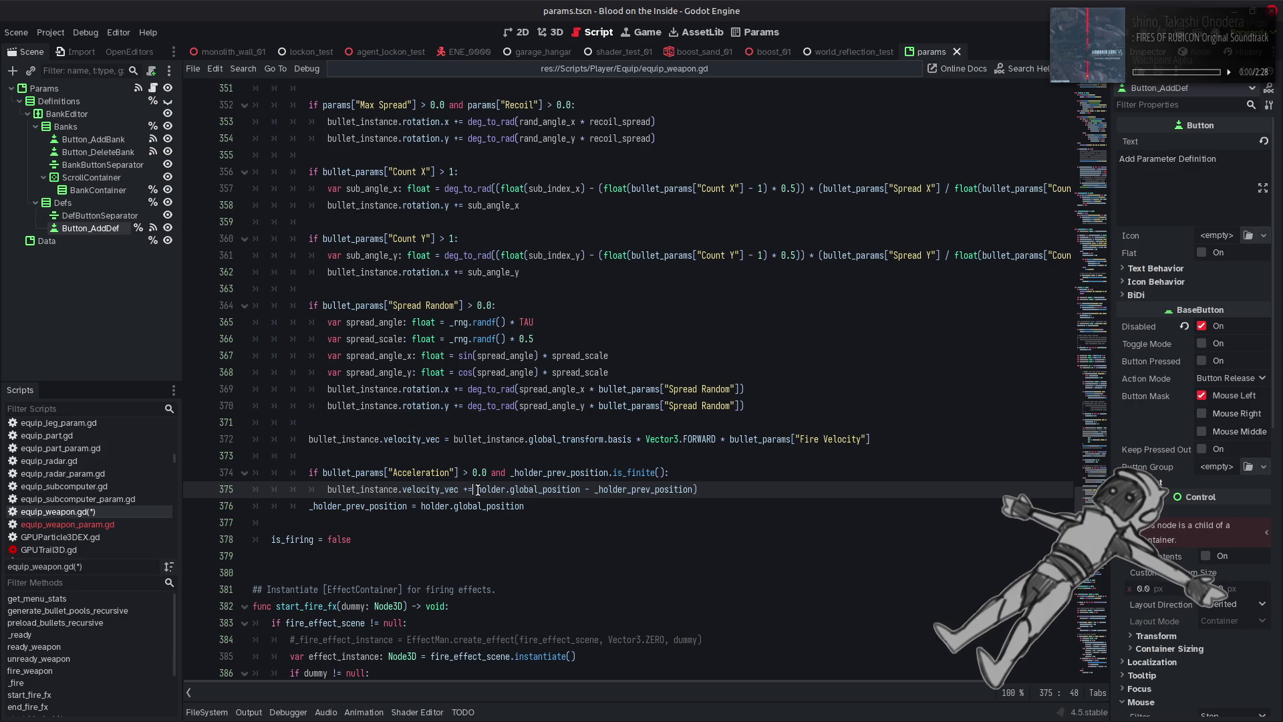
{"action": "type", "text": "("}
{"action": "type", "text": "delta"}
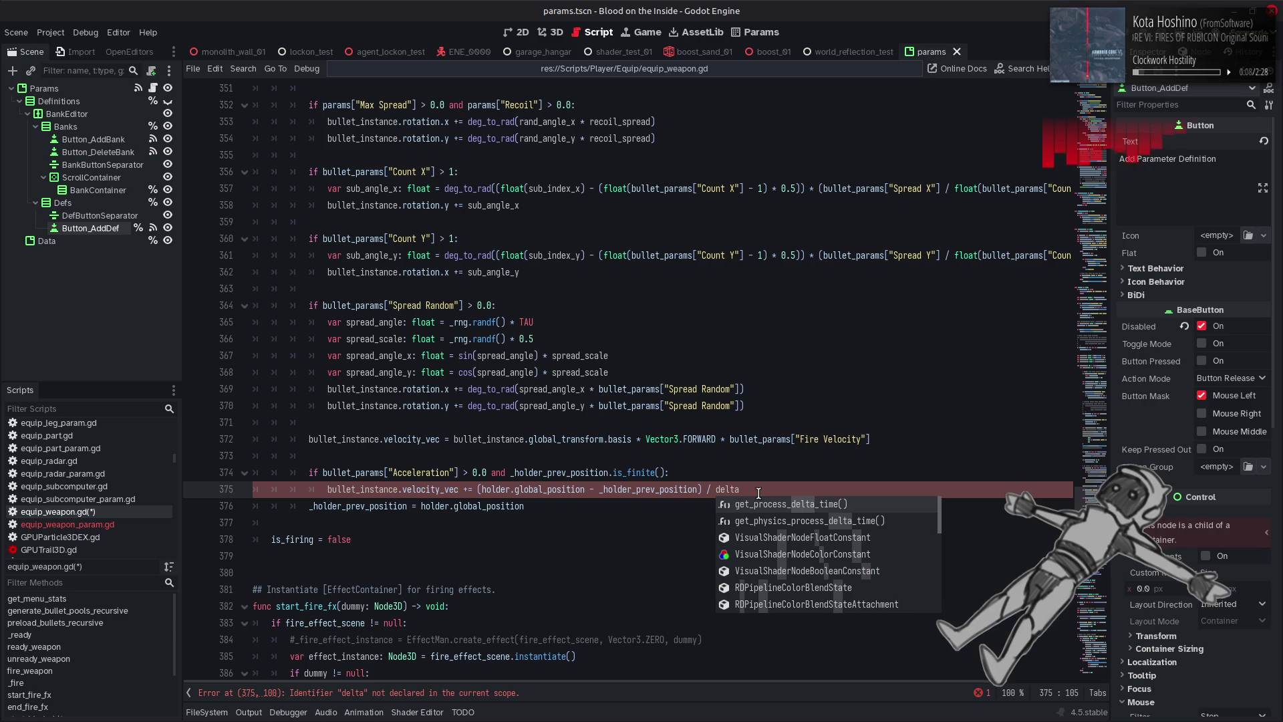
{"action": "left_click", "coordinate": [752, 473]}
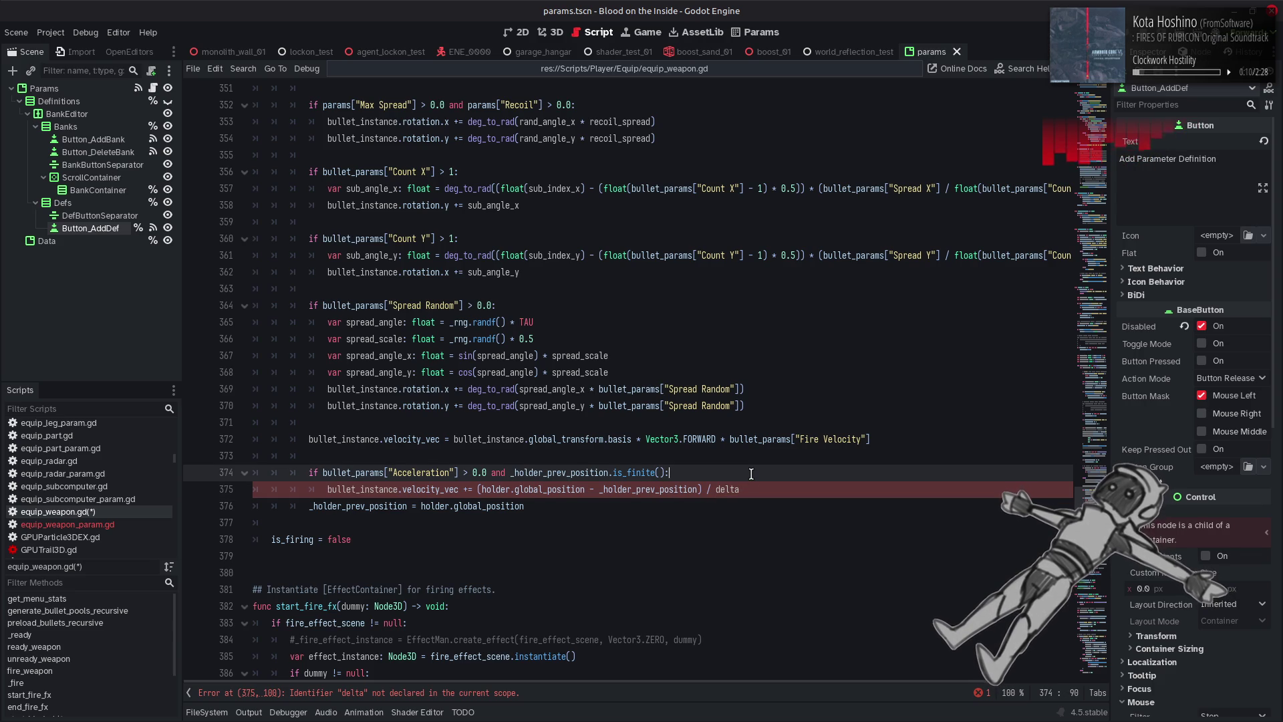
{"action": "scroll", "coordinate": [381, 307], "scroll_direction": "up", "scroll_amount": 19}
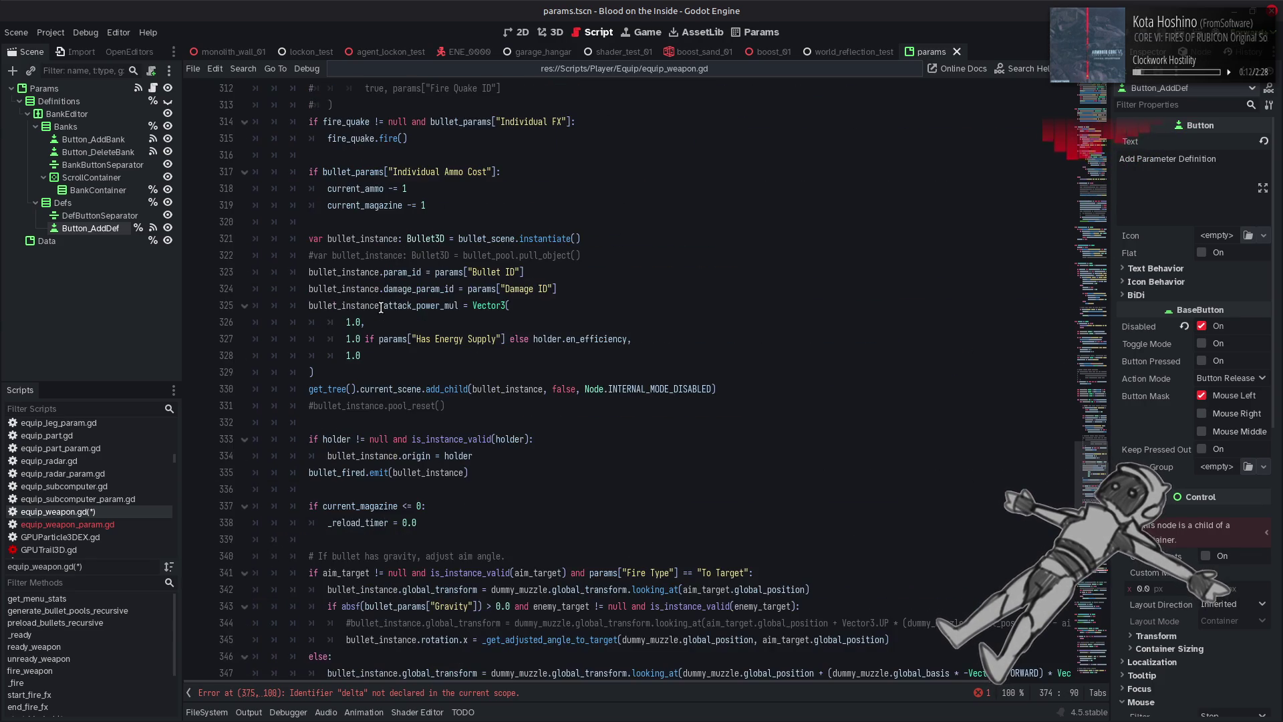
{"action": "scroll", "coordinate": [386, 309], "scroll_direction": "up", "scroll_amount": 6}
{"action": "scroll", "coordinate": [391, 312], "scroll_direction": "up", "scroll_amount": 12}
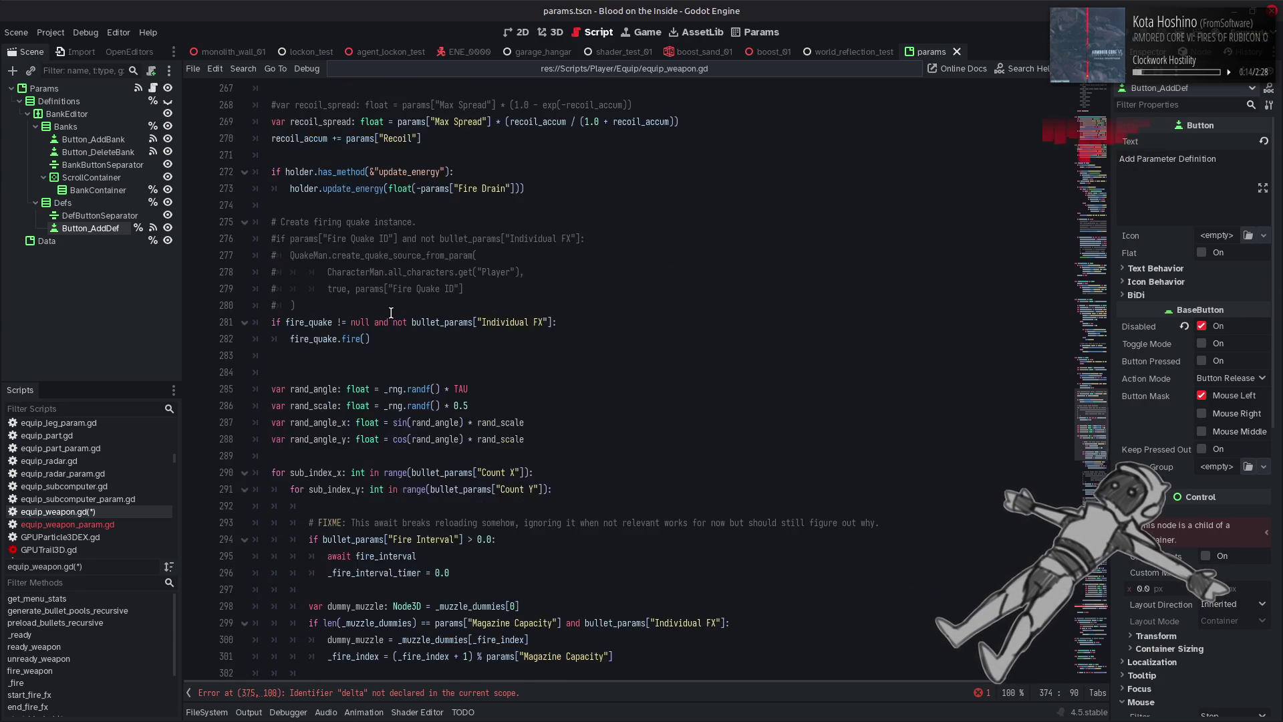
{"action": "scroll", "coordinate": [392, 315], "scroll_direction": "up", "scroll_amount": 5}
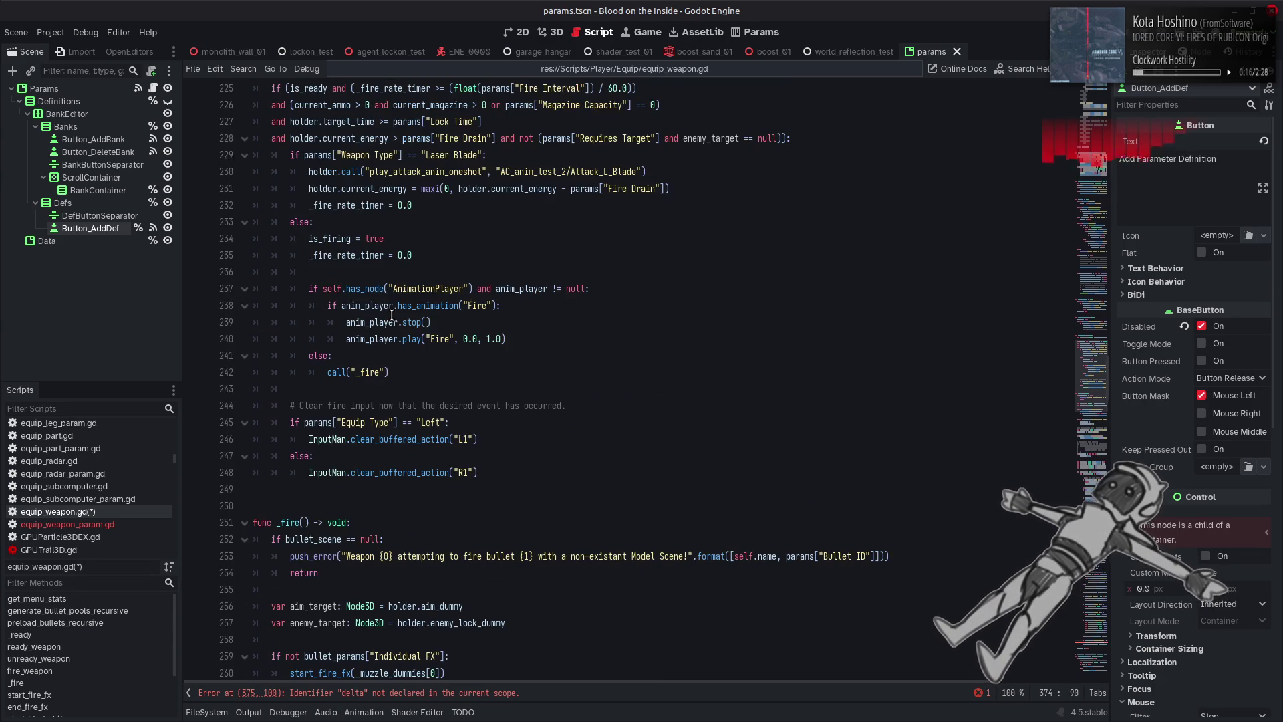
{"action": "left_click", "coordinate": [301, 523]}
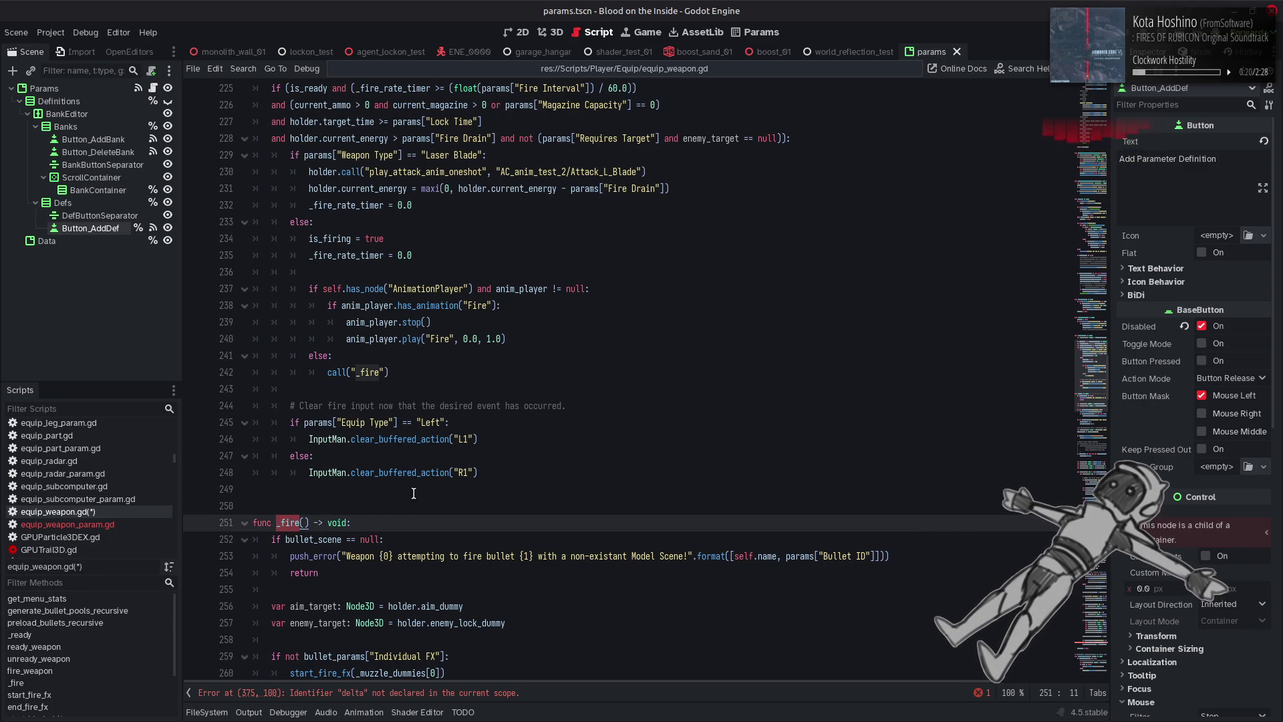
{"action": "left_click", "coordinate": [379, 373]}
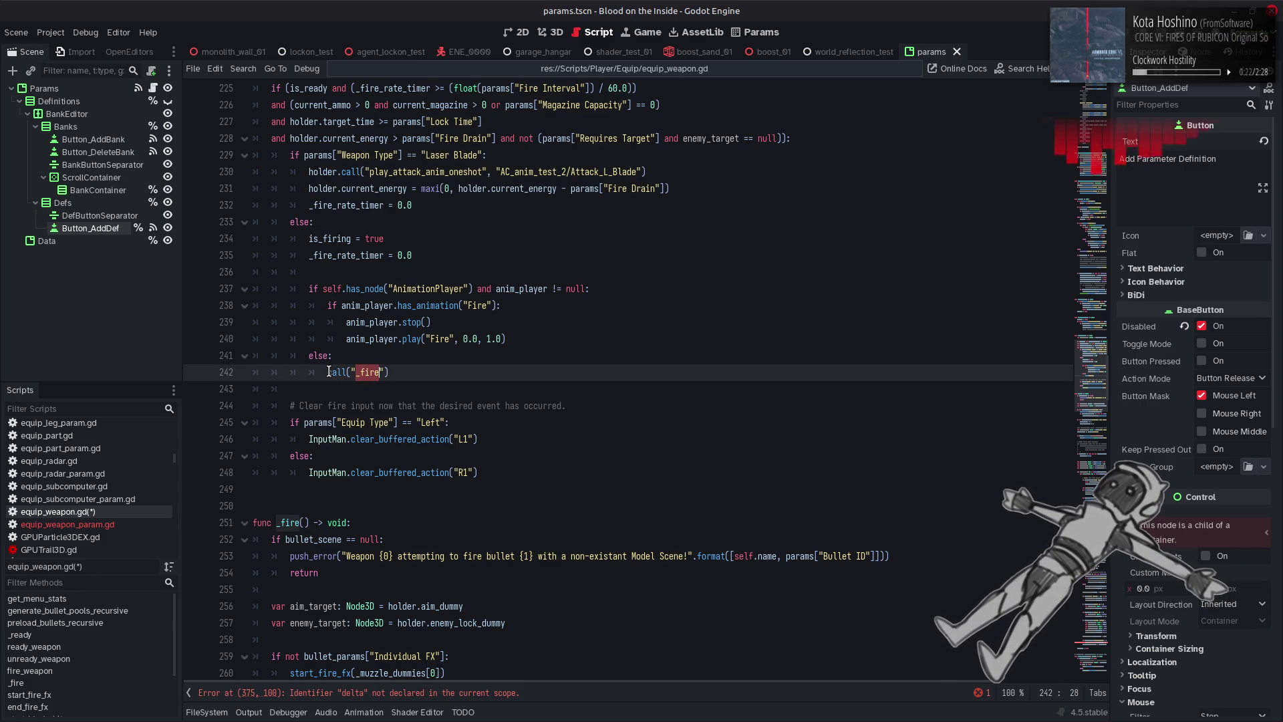
{"action": "key", "text": "ctrl+f"}
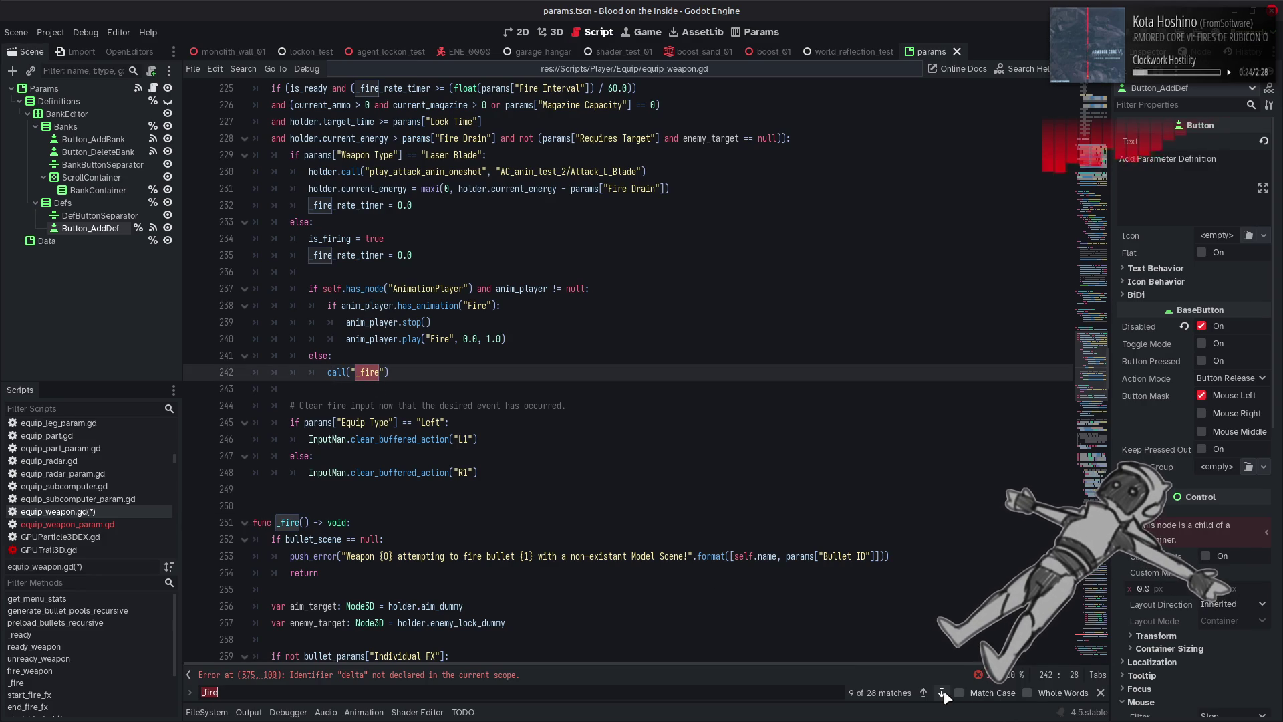
{"action": "left_click", "coordinate": [1101, 693]}
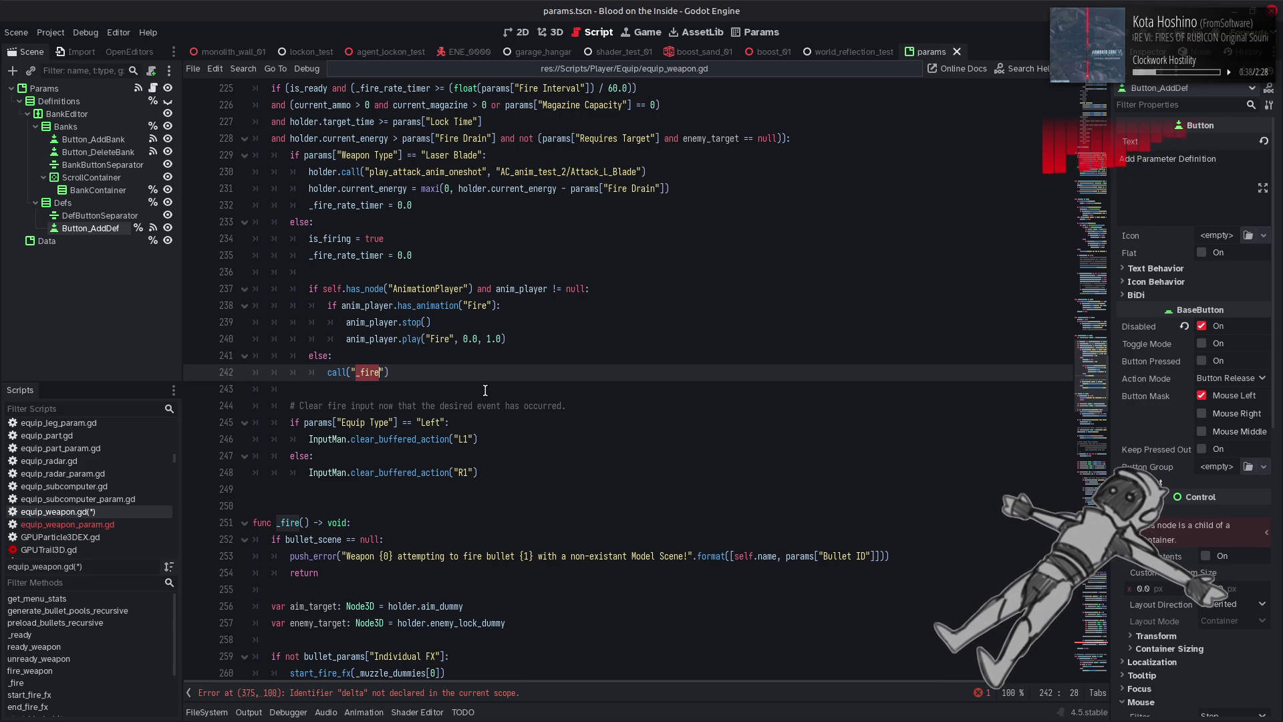
{"action": "left_click", "coordinate": [509, 391]}
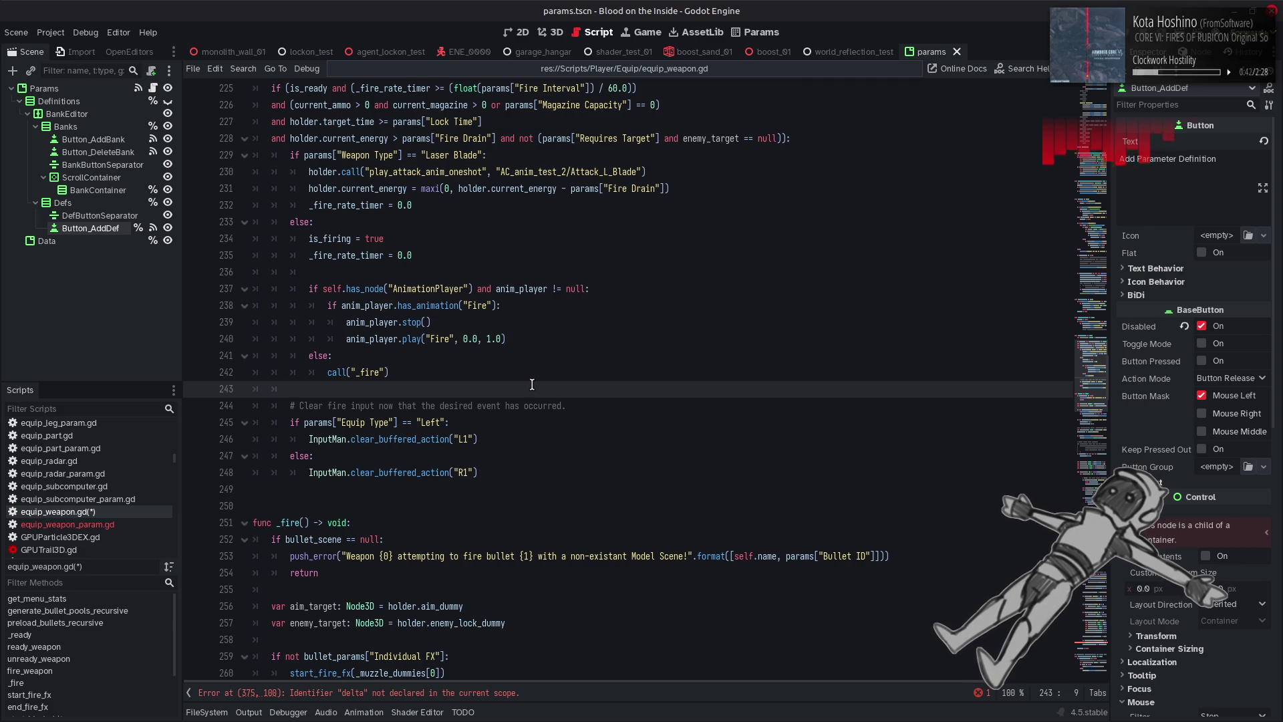
{"action": "key", "text": "ctrl+z"}
{"action": "scroll", "coordinate": [564, 386], "scroll_direction": "up", "scroll_amount": 10}
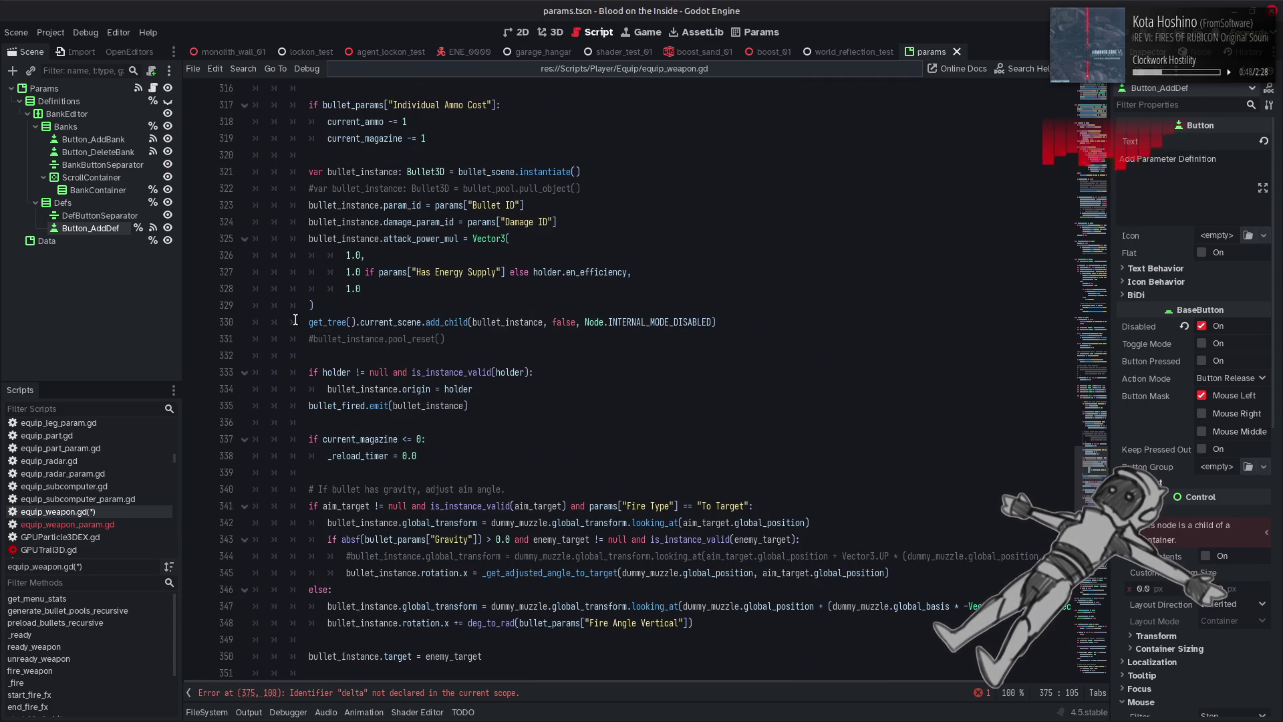
Replace delta on line 375 with get_tree().get.
{"action": "double_click", "coordinate": [349, 324]}
{"action": "left_click", "coordinate": [358, 324]}
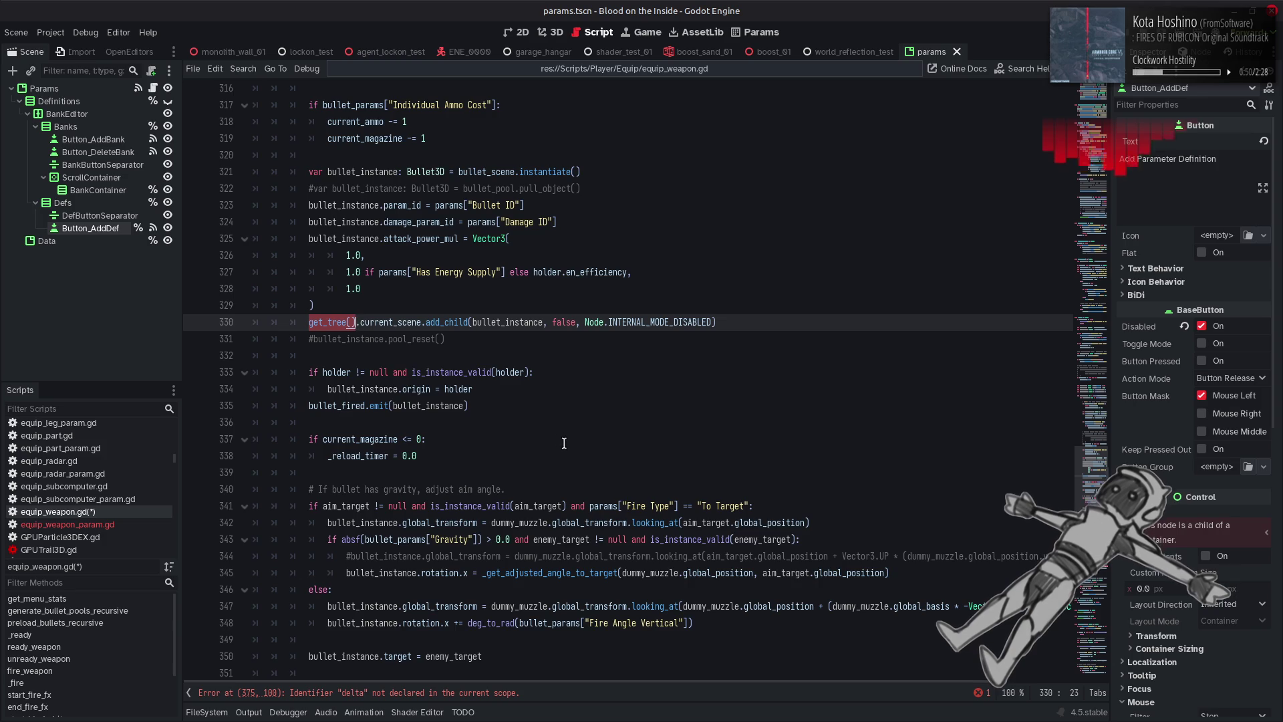
{"action": "scroll", "coordinate": [598, 443], "scroll_direction": "down", "scroll_amount": 15}
{"action": "scroll", "coordinate": [598, 443], "scroll_direction": "up", "scroll_amount": 2}
{"action": "double_click", "coordinate": [727, 428]}
{"action": "type", "text": "get_tree().get"}
Browse get_tree() completions, retry with 'pr', then open Search Help with F1.
{"action": "key", "text": "Down"}
{"action": "key", "text": "Down"}
{"action": "key", "text": "Down"}
{"action": "key", "text": "Down"}
{"action": "key", "text": "Down"}
{"action": "key", "text": "Down"}
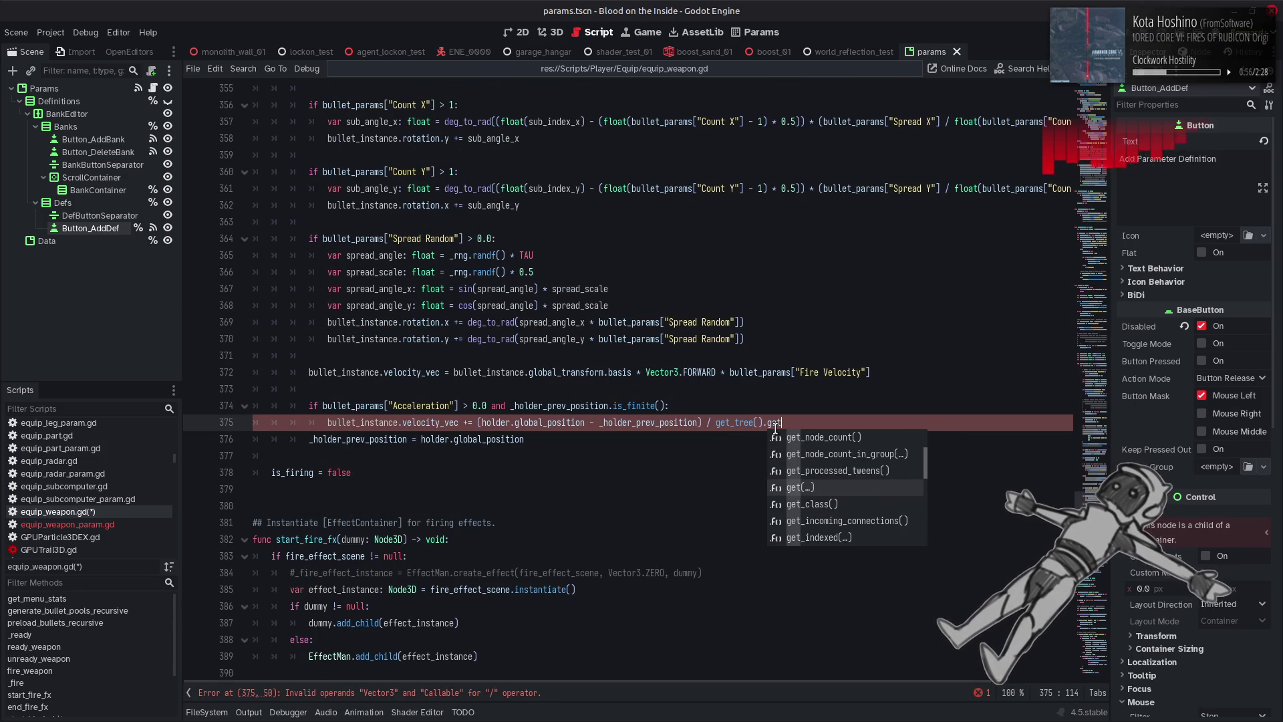
{"action": "key", "text": "Down"}
{"action": "key", "text": "Down"}
{"action": "key", "text": "Down"}
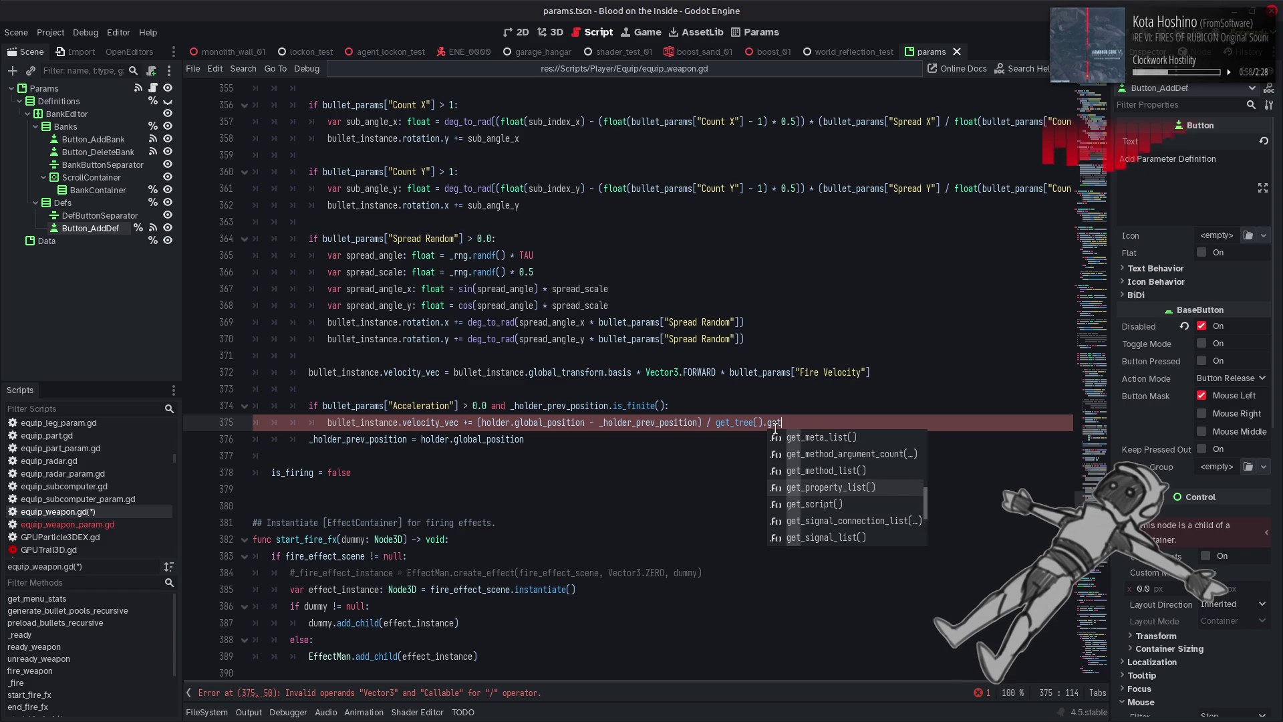
{"action": "key", "text": "Down"}
{"action": "key", "text": "Down"}
{"action": "key", "text": "Down"}
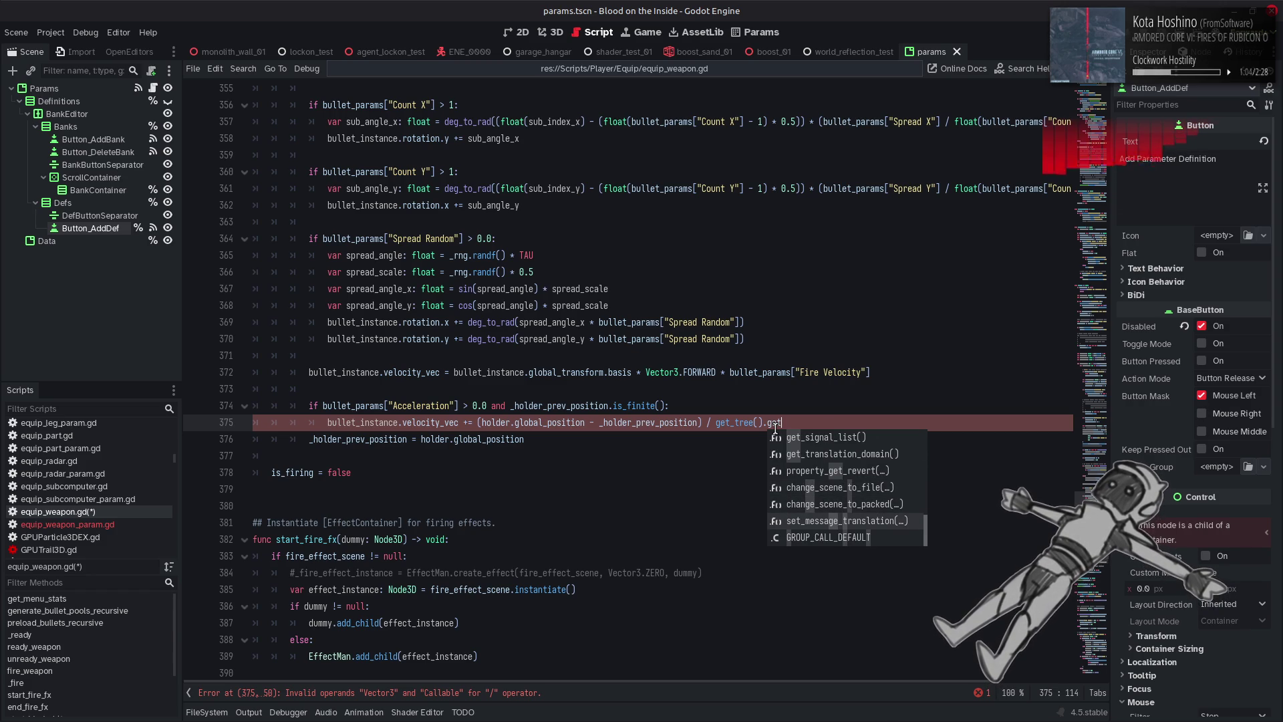
{"action": "key", "text": "BackSpace"}
{"action": "key", "text": "BackSpace"}
{"action": "key", "text": "BackSpace"}
{"action": "type", "text": "pr"}
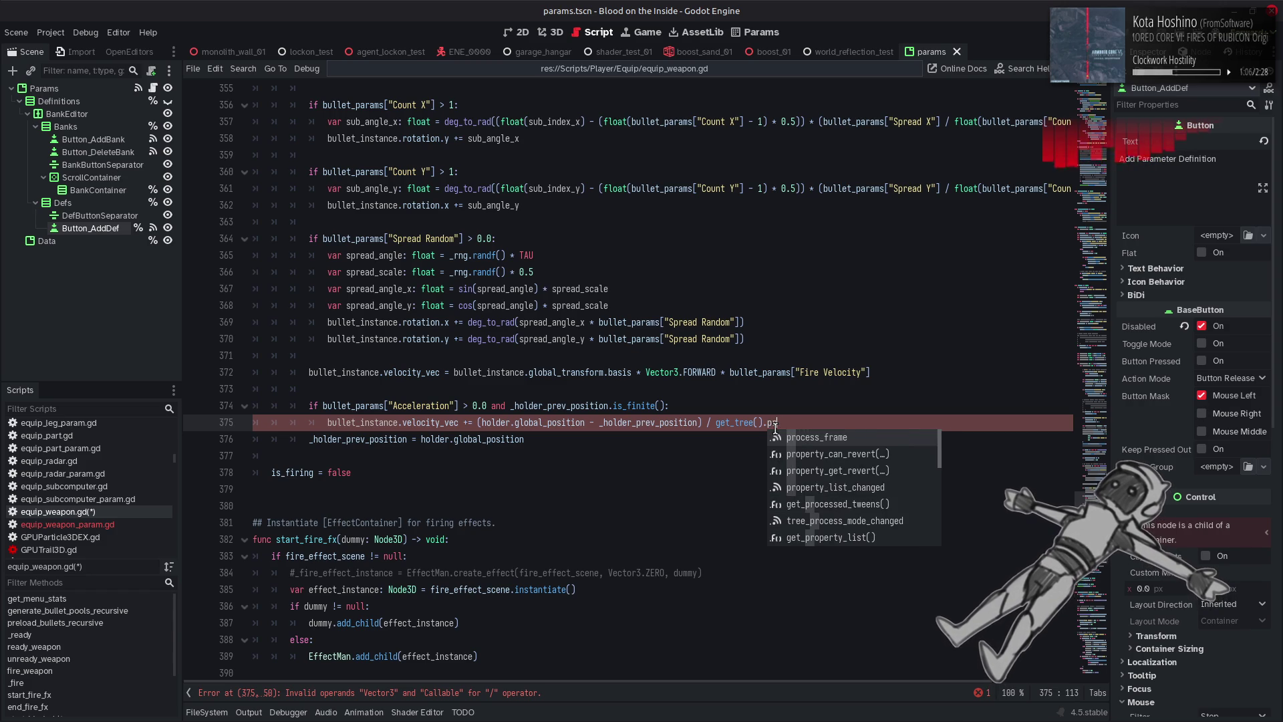
{"action": "key", "text": "Down"}
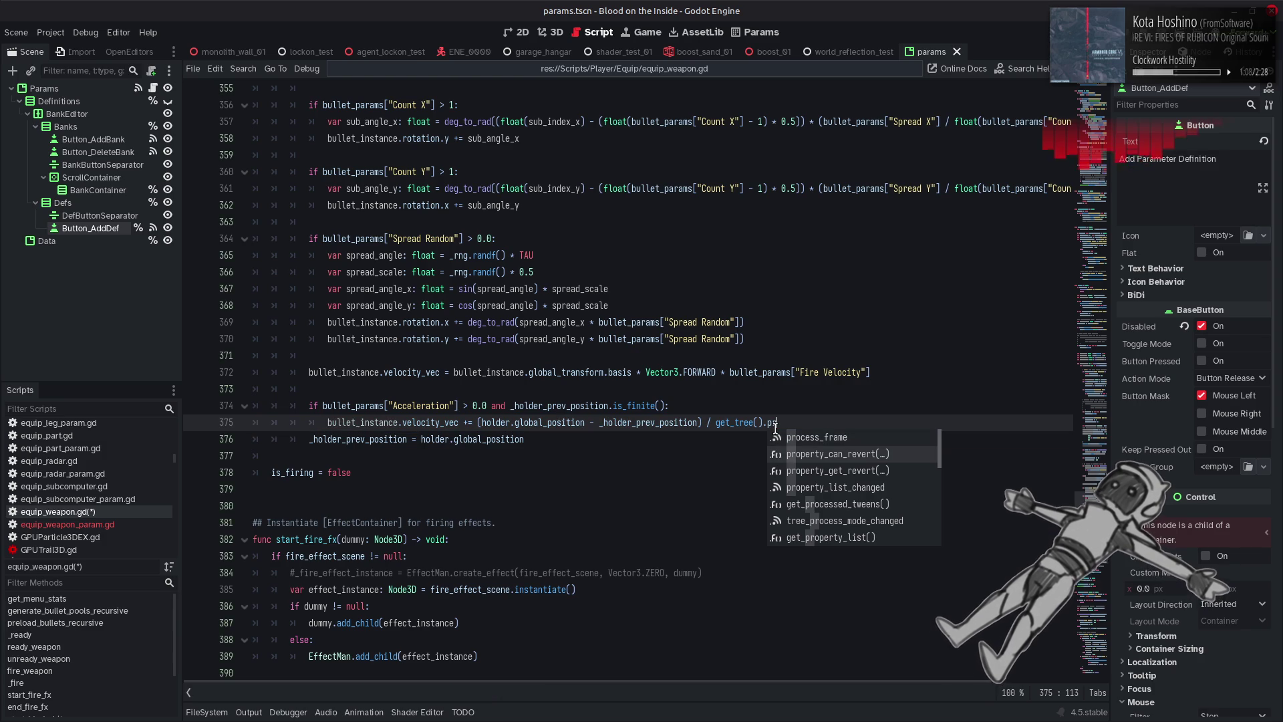
{"action": "key", "text": "Down"}
{"action": "key", "text": "Down"}
{"action": "key", "text": "Down"}
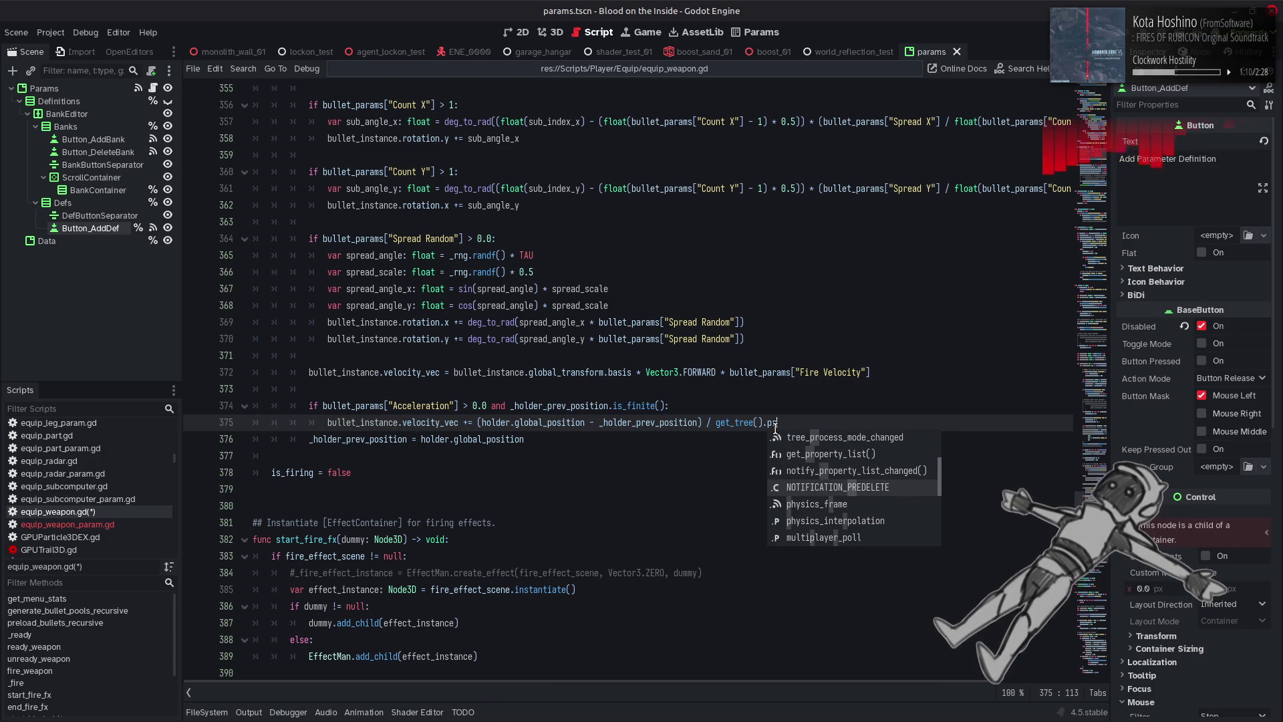
{"action": "key", "text": "Up"}
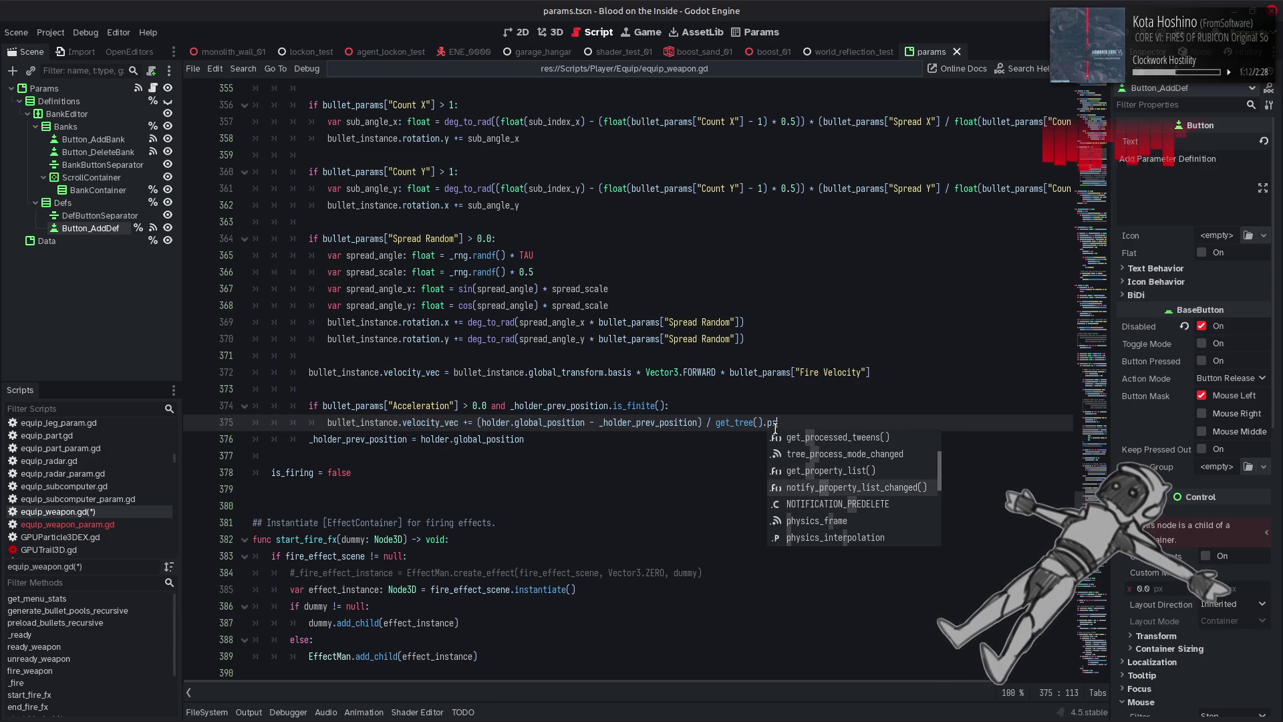
{"action": "key", "text": "Down"}
{"action": "key", "text": "Down"}
{"action": "key", "text": "Down"}
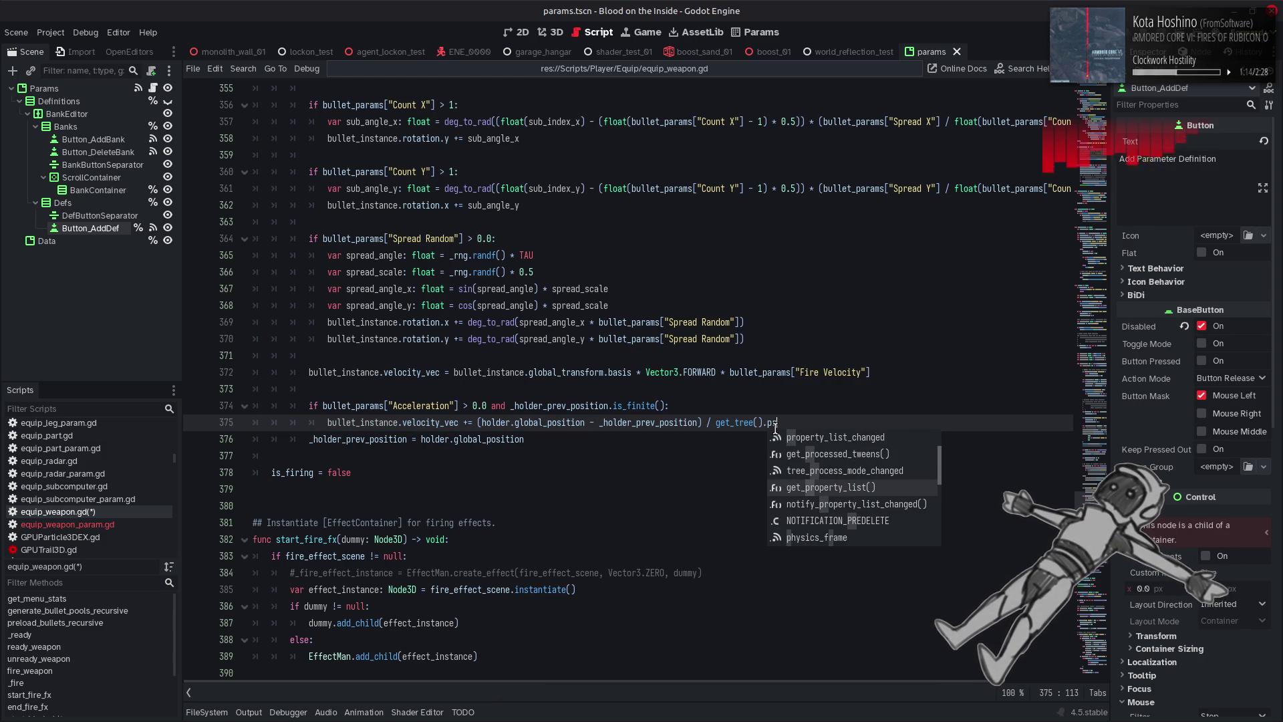
{"action": "key", "text": "Down"}
{"action": "key", "text": "Down"}
{"action": "key", "text": "Down"}
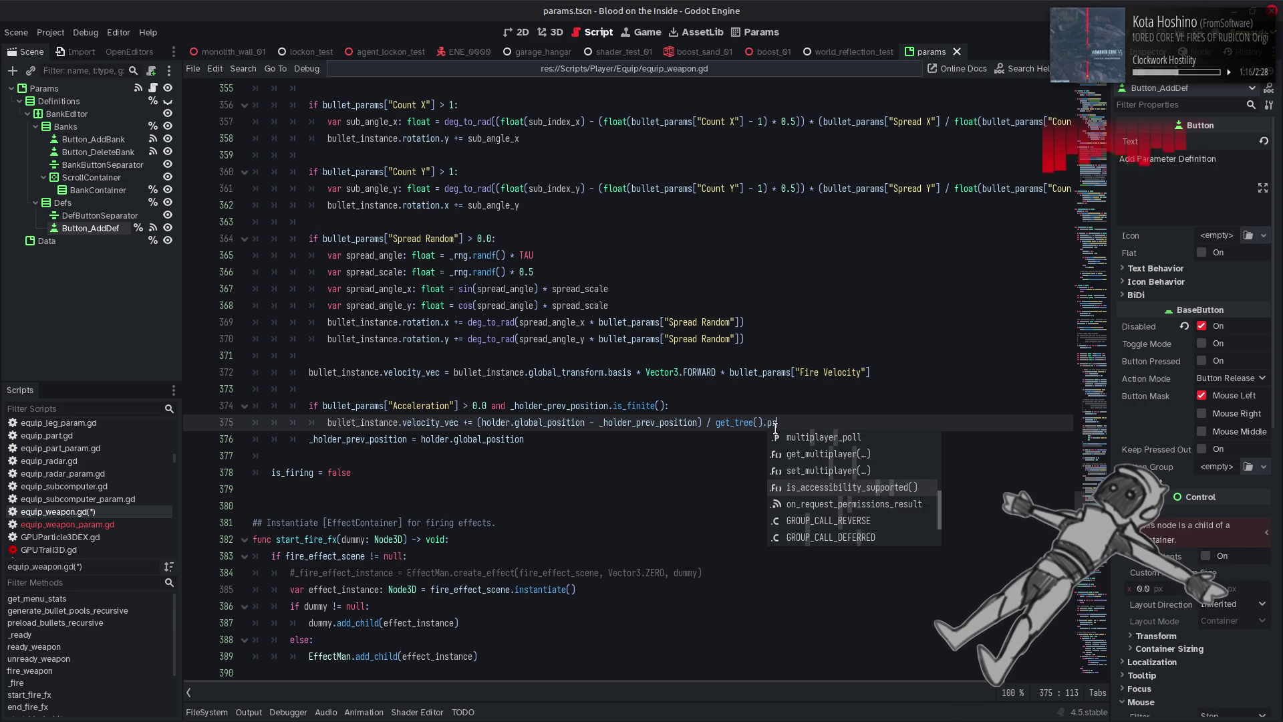
{"action": "key", "text": "Down"}
{"action": "key", "text": "Down"}
{"action": "key", "text": "Down"}
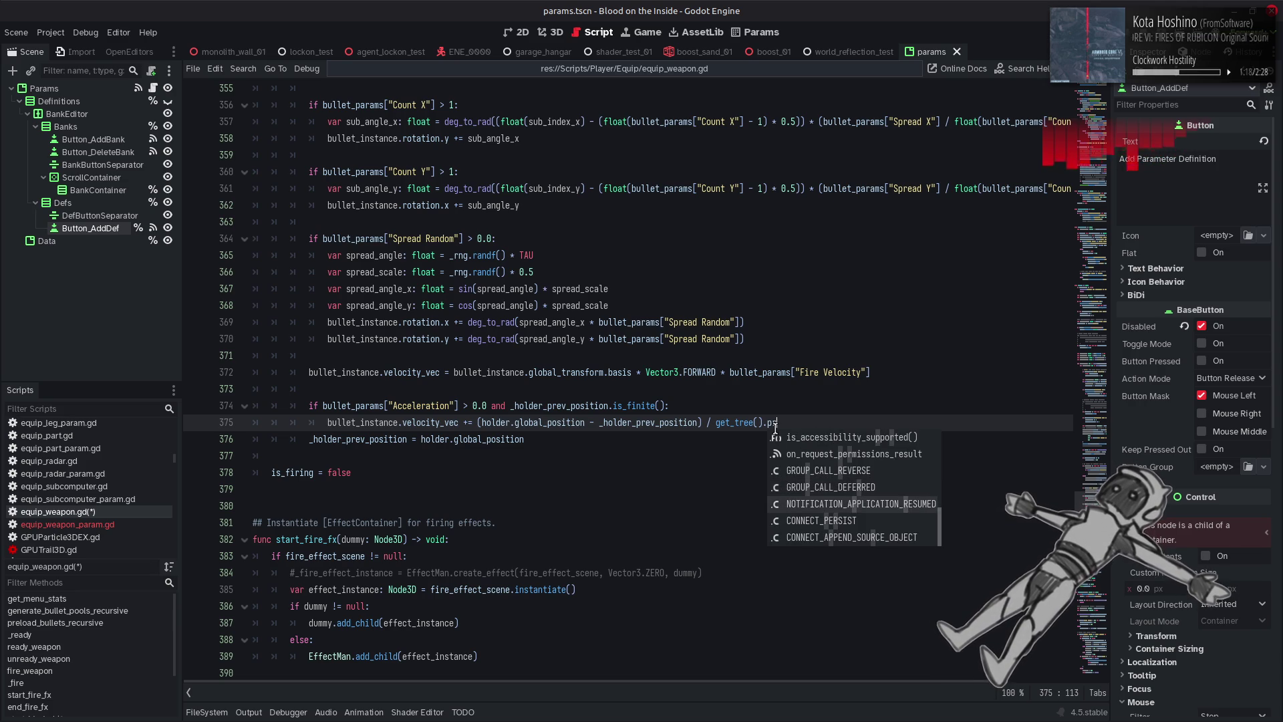
{"action": "key", "text": "Escape"}
{"action": "key", "text": "F1"}
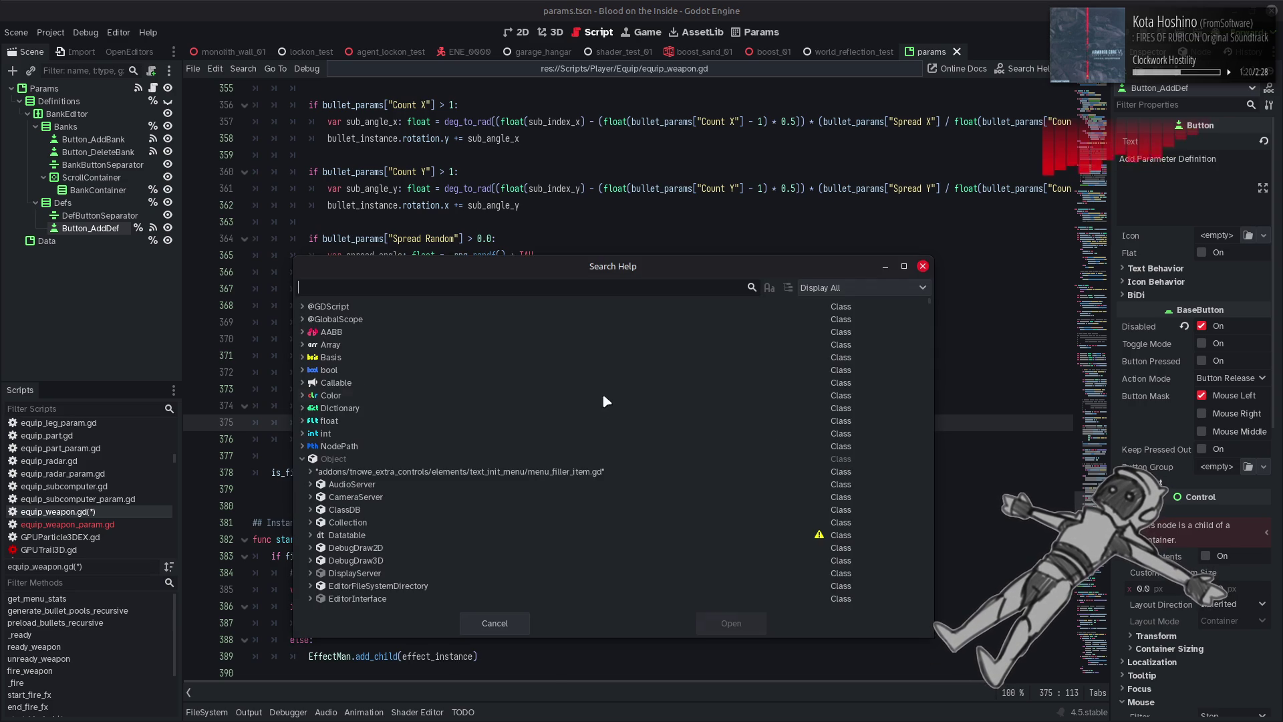
Search help for 'process' and collapse the CanvasItem through MultiplayerSynchronizer results.
{"action": "type", "text": "process"}
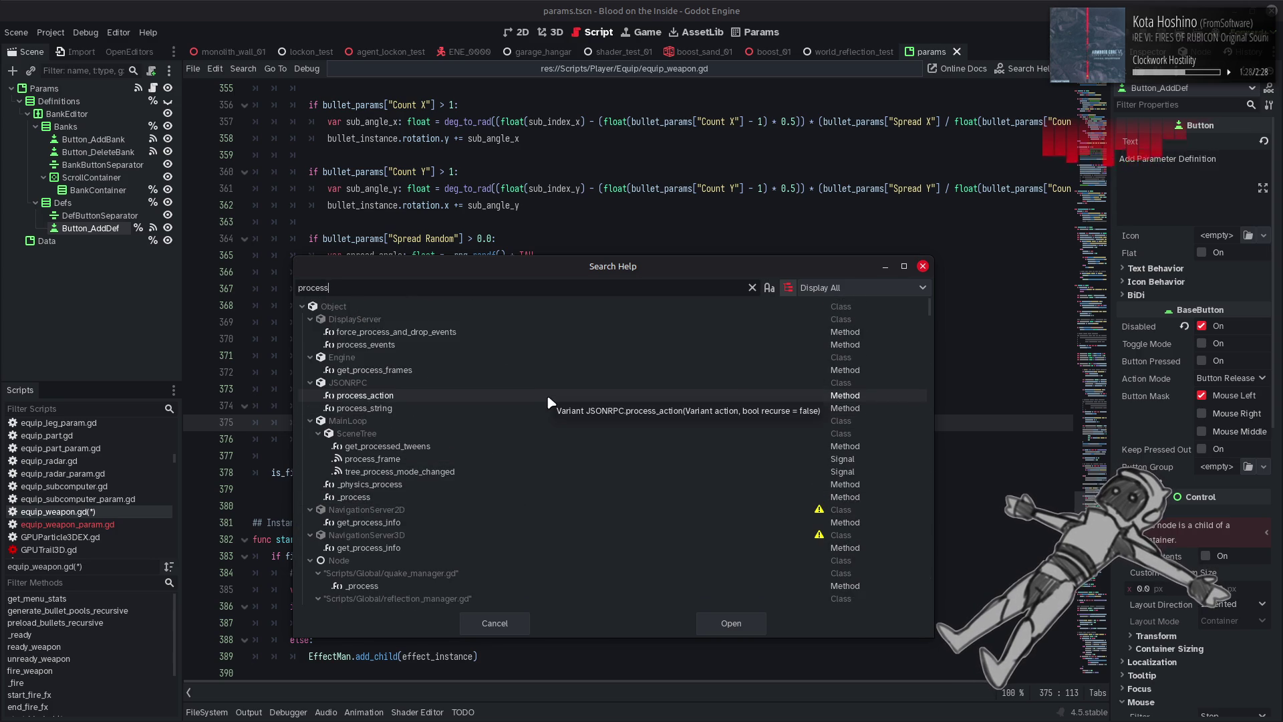
{"action": "scroll", "coordinate": [547, 395], "scroll_direction": "down", "scroll_amount": 10}
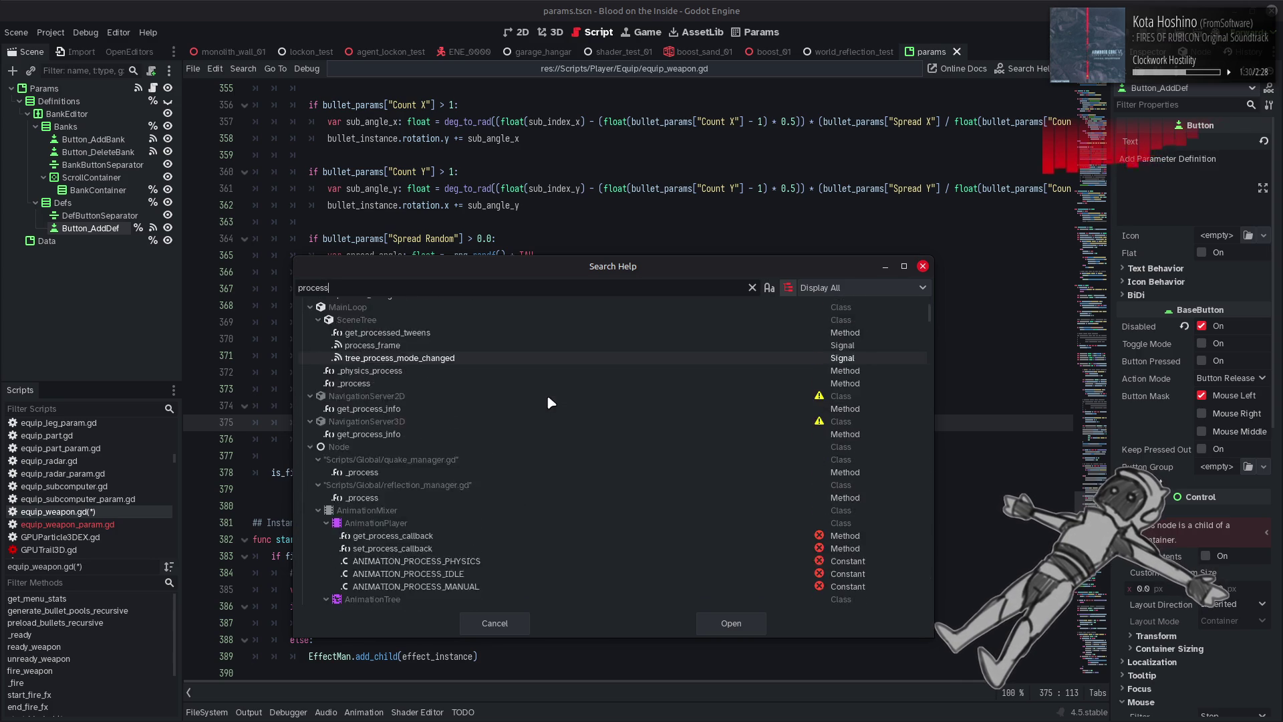
{"action": "scroll", "coordinate": [546, 401], "scroll_direction": "down", "scroll_amount": 4}
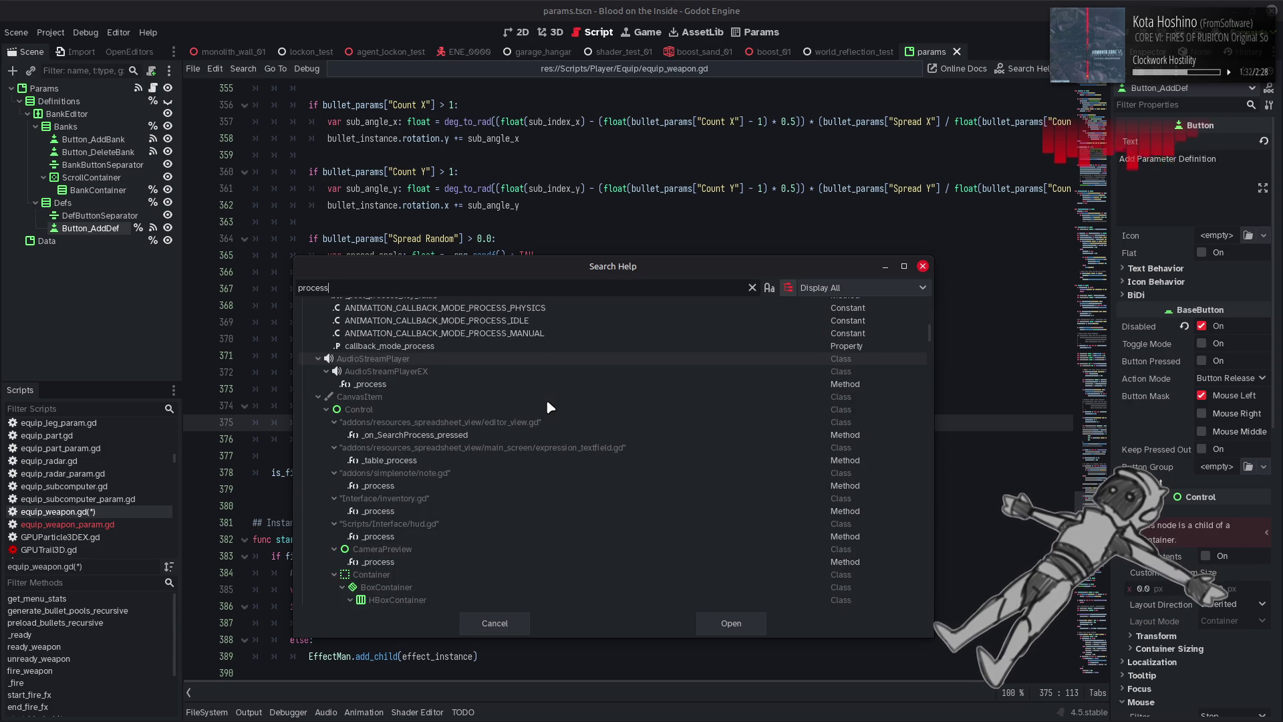
{"action": "left_click", "coordinate": [319, 397]}
{"action": "left_click", "coordinate": [319, 409]}
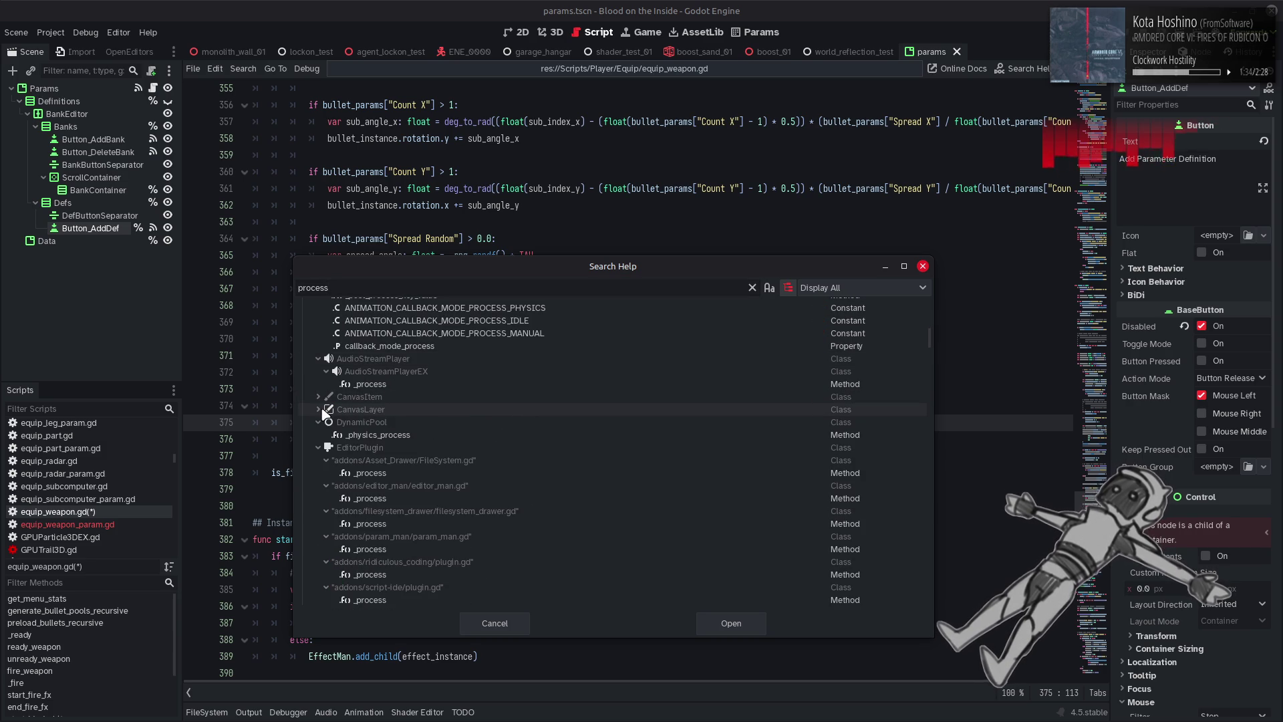
{"action": "left_click", "coordinate": [319, 422]}
{"action": "left_click", "coordinate": [319, 434]}
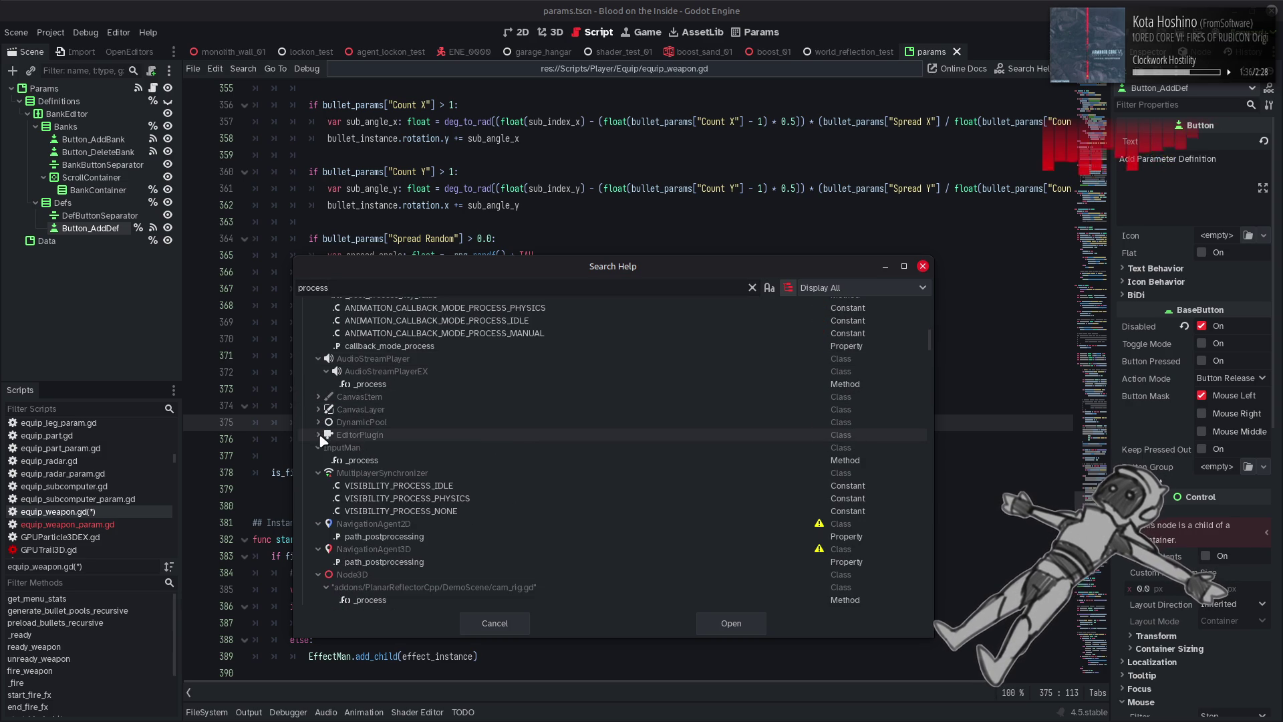
{"action": "left_click", "coordinate": [319, 447]}
{"action": "left_click", "coordinate": [319, 459]}
Collapse the navigation, Node3D and script results, then open Node's get_physics_process_delta_time help.
{"action": "left_click", "coordinate": [314, 475]}
{"action": "left_click", "coordinate": [315, 486]}
{"action": "left_click", "coordinate": [315, 499]}
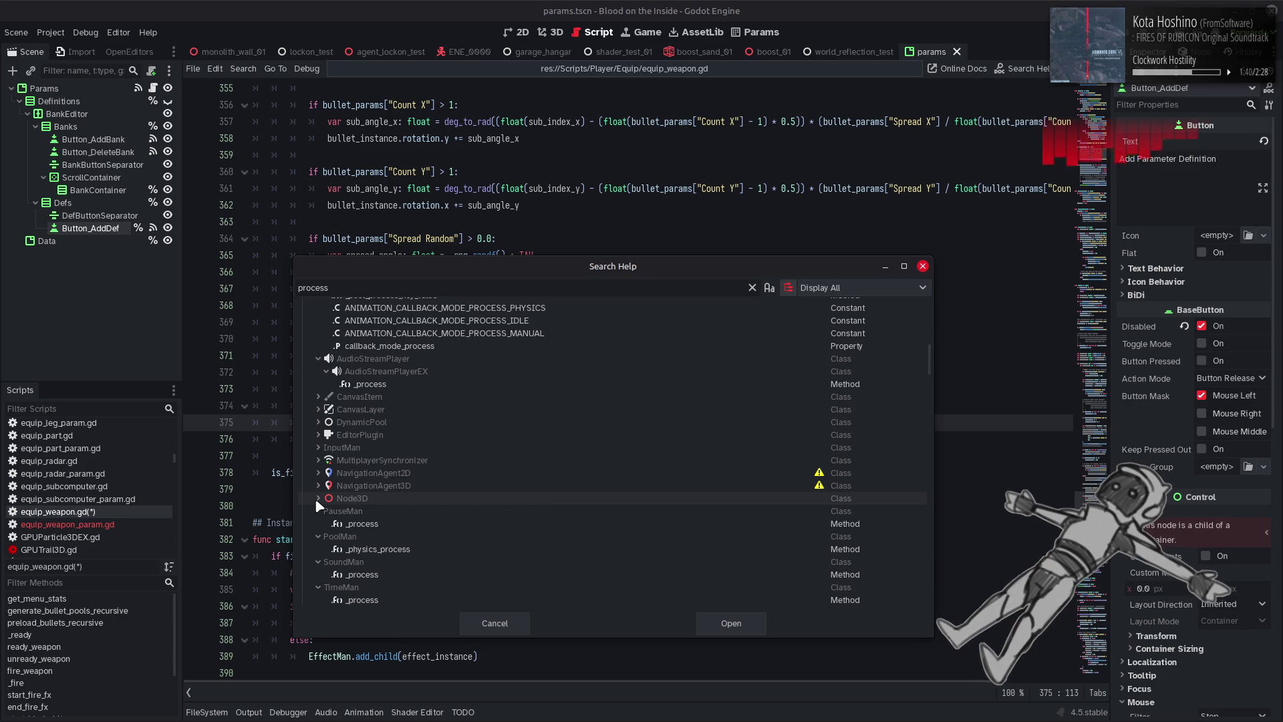
{"action": "left_click", "coordinate": [315, 498]}
{"action": "left_click", "coordinate": [324, 510]}
{"action": "left_click", "coordinate": [326, 524]}
{"action": "left_click", "coordinate": [314, 498]}
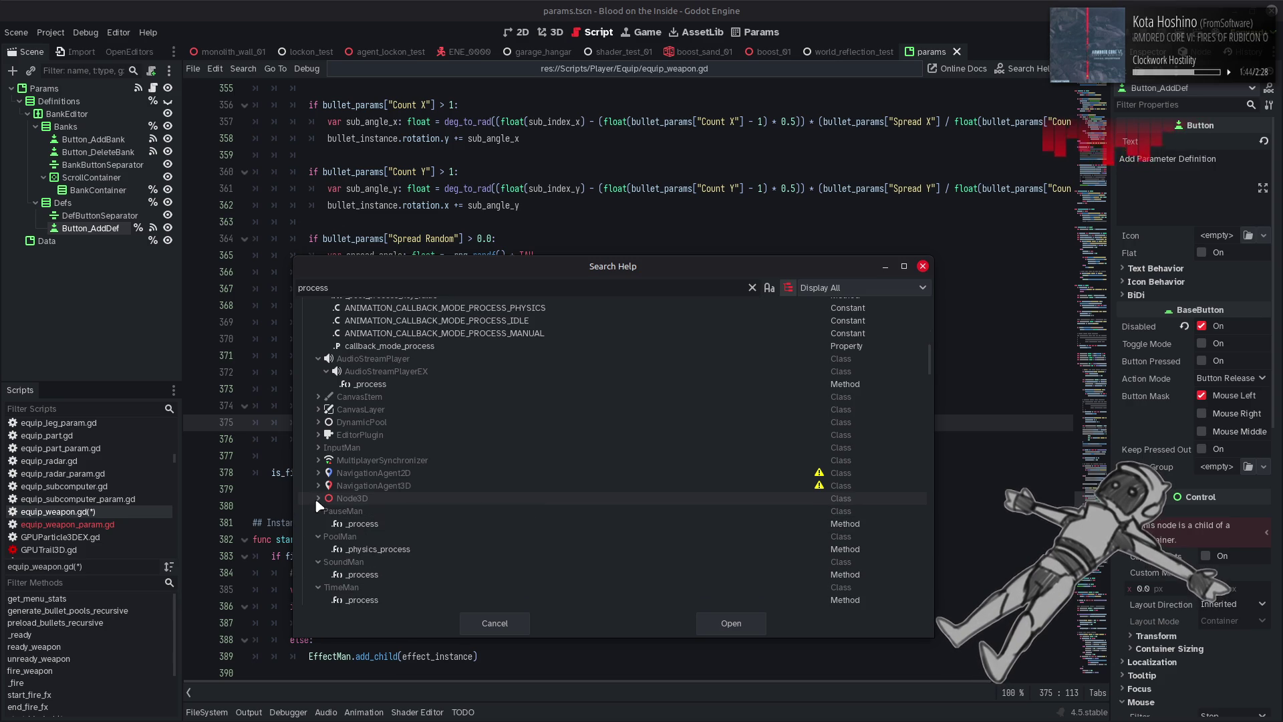
{"action": "scroll", "coordinate": [314, 499], "scroll_direction": "down", "scroll_amount": 6}
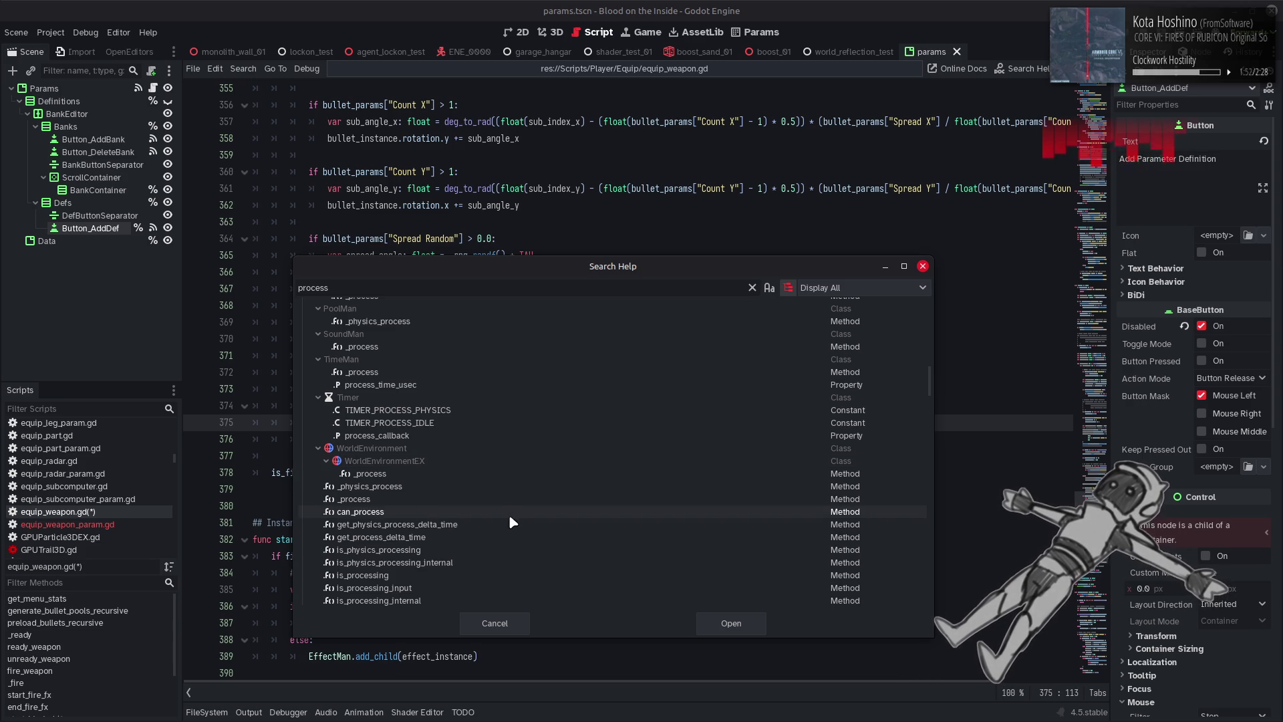
{"action": "double_click", "coordinate": [483, 528]}
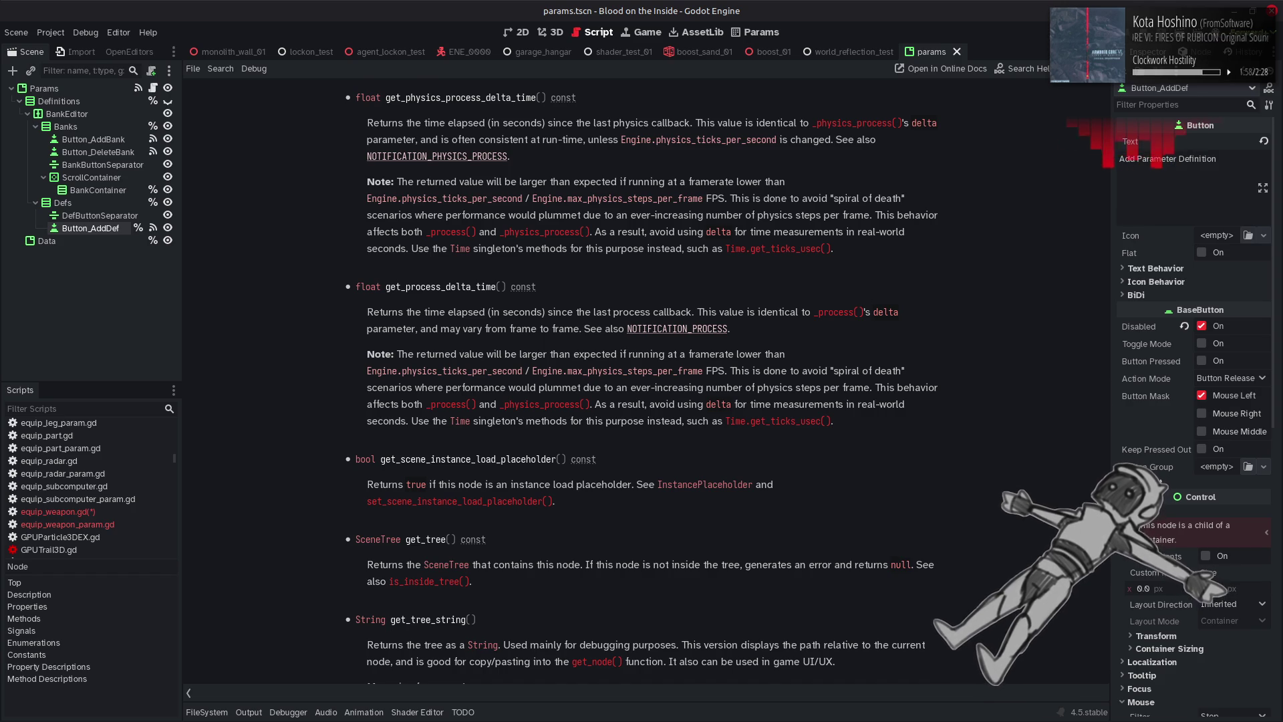
Close the Node help page and go back to equip_weapon.gd at line 375.
{"action": "scroll", "coordinate": [646, 379], "scroll_direction": "up", "scroll_amount": 1}
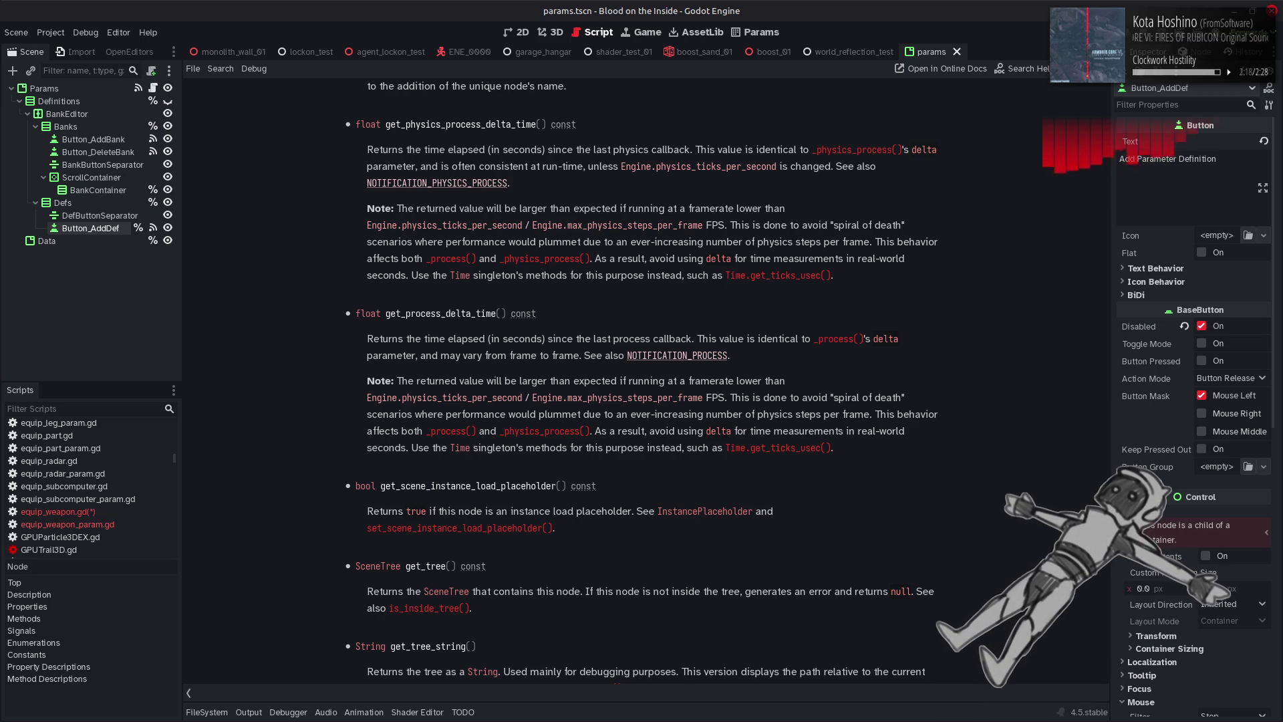
{"action": "key", "text": "Home"}
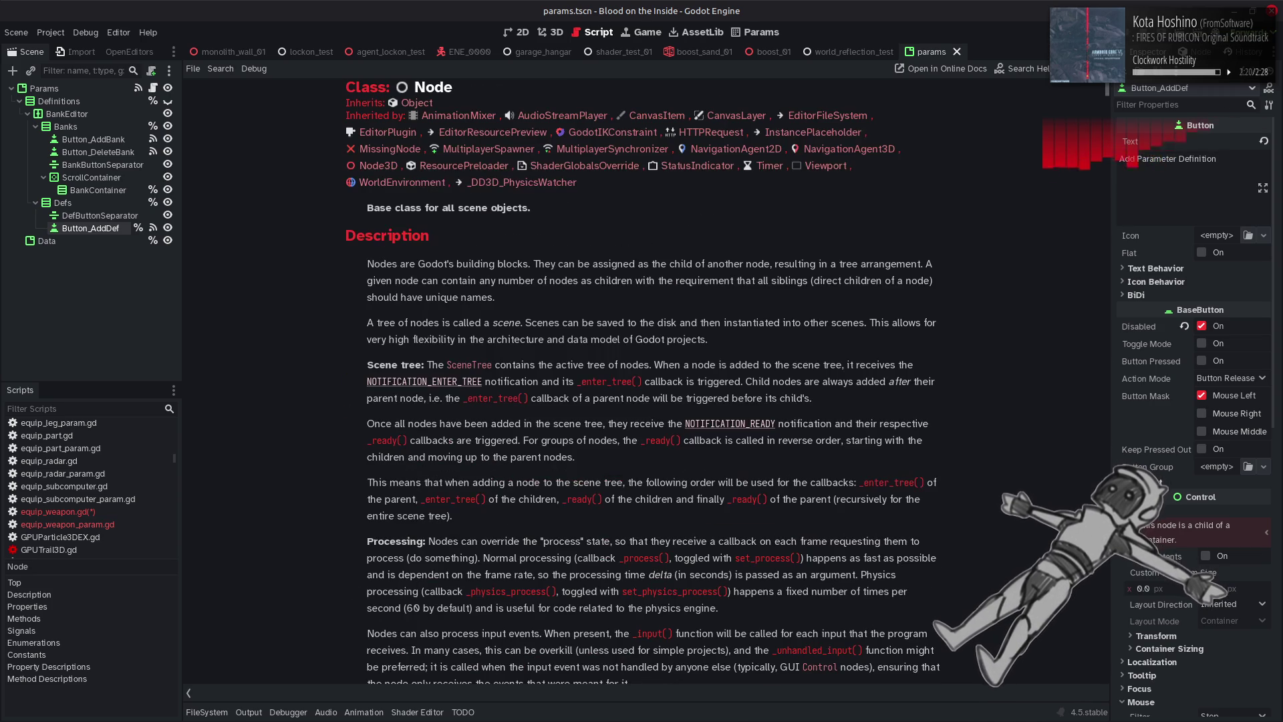
{"action": "key", "text": "ctrl+w"}
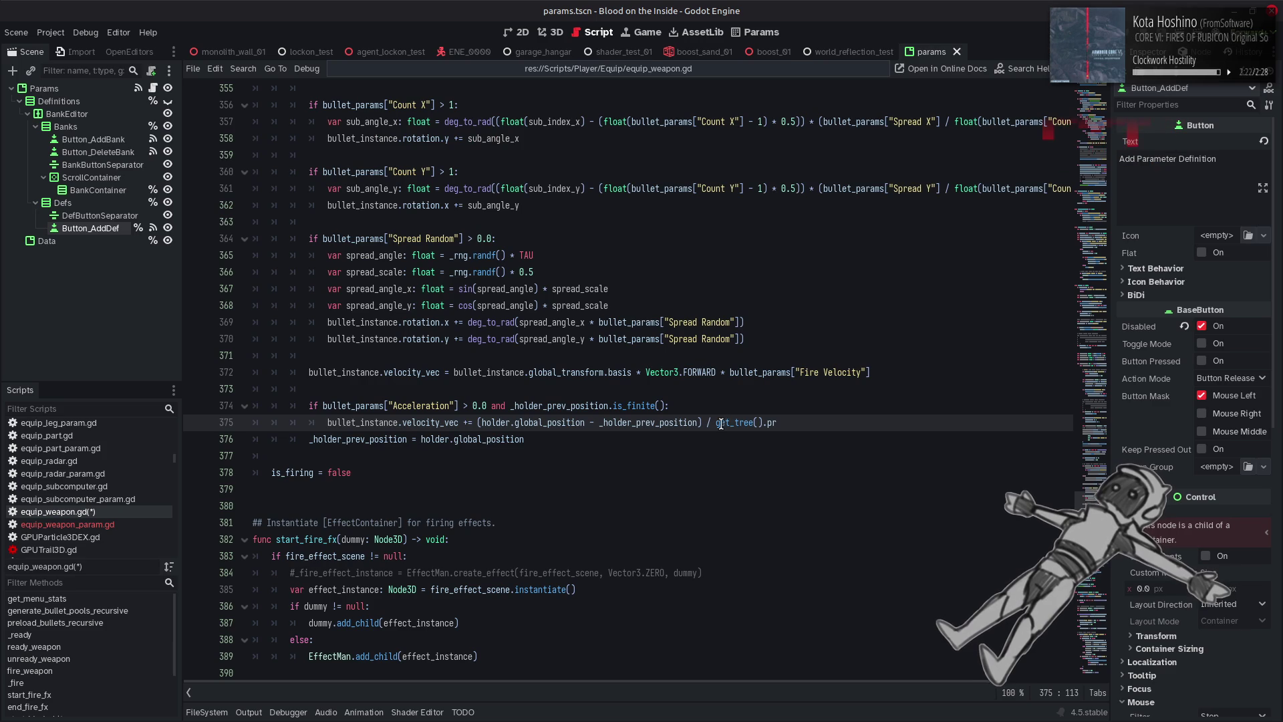
Replace get_tree().pr on line 375 with get_physics_process_delta_time(), save the script, and run the game.
{"action": "left_click_drag", "start_coordinate": [726, 423], "coordinate": [778, 423]}
{"action": "key", "text": "BackSpace"}
{"action": "type", "text": "t_ph"}
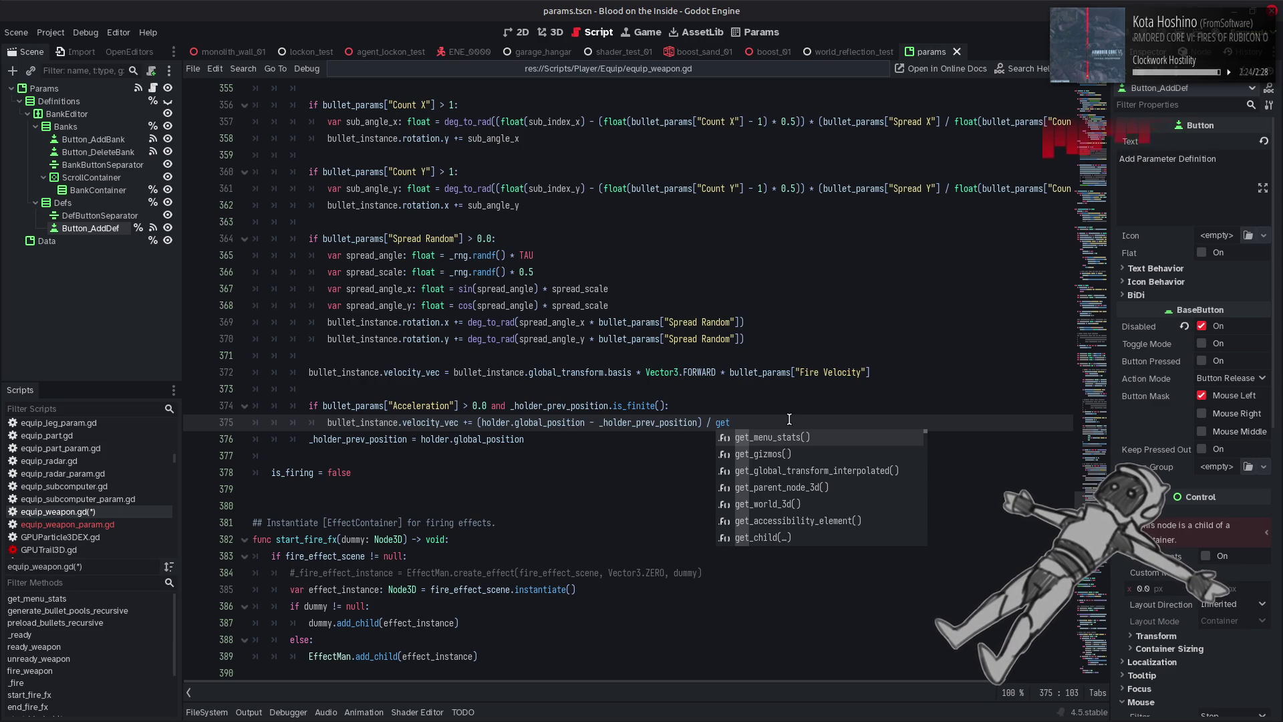
{"action": "key", "text": "Return"}
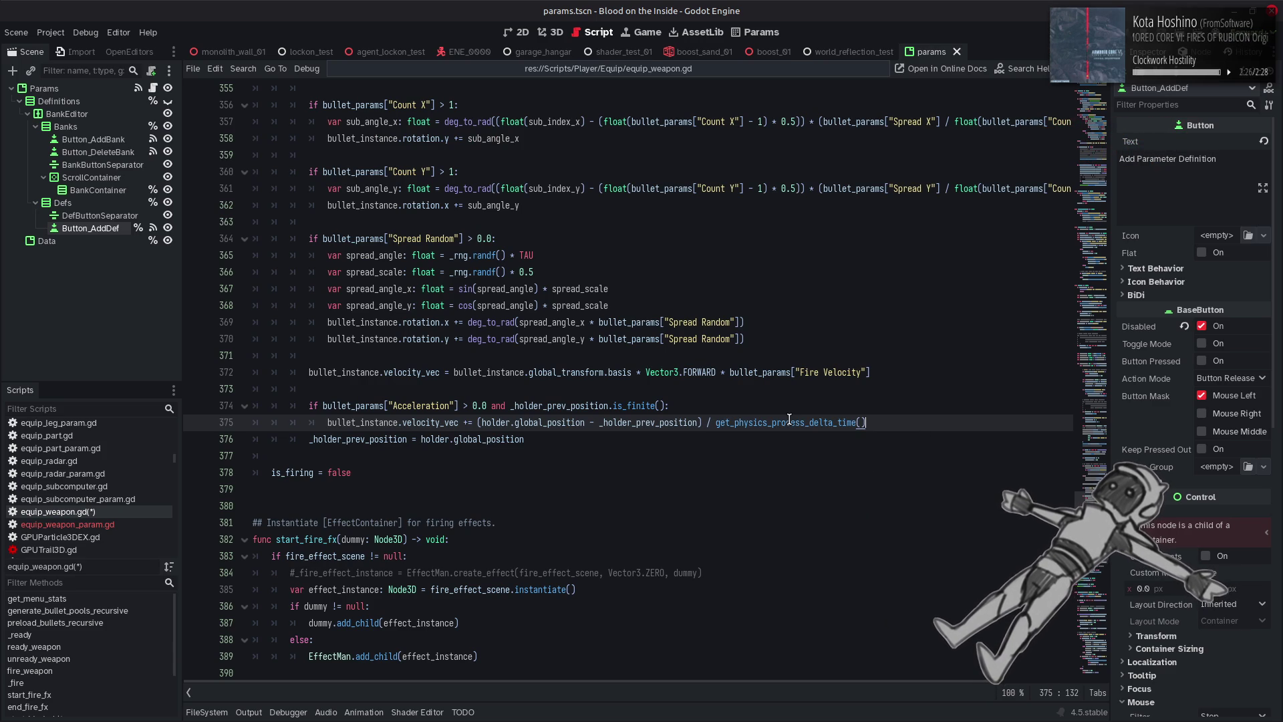
{"action": "key", "text": "ctrl+s"}
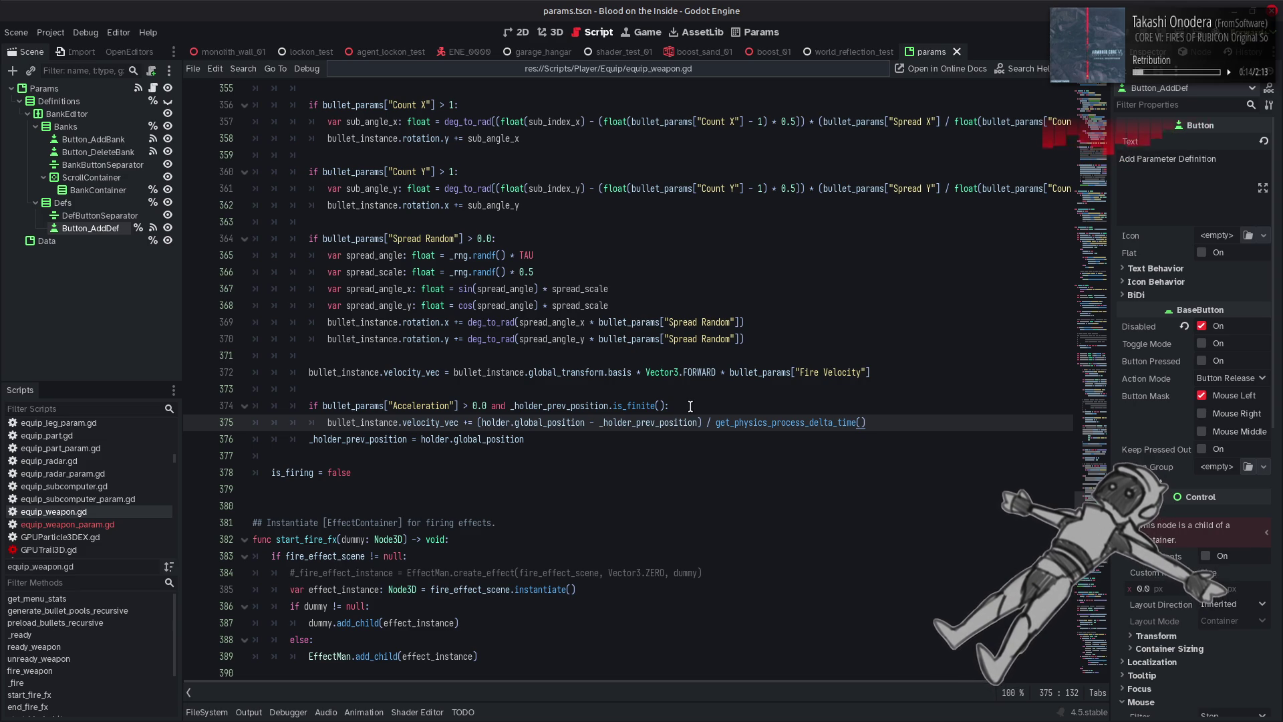
{"action": "key", "text": "F5"}
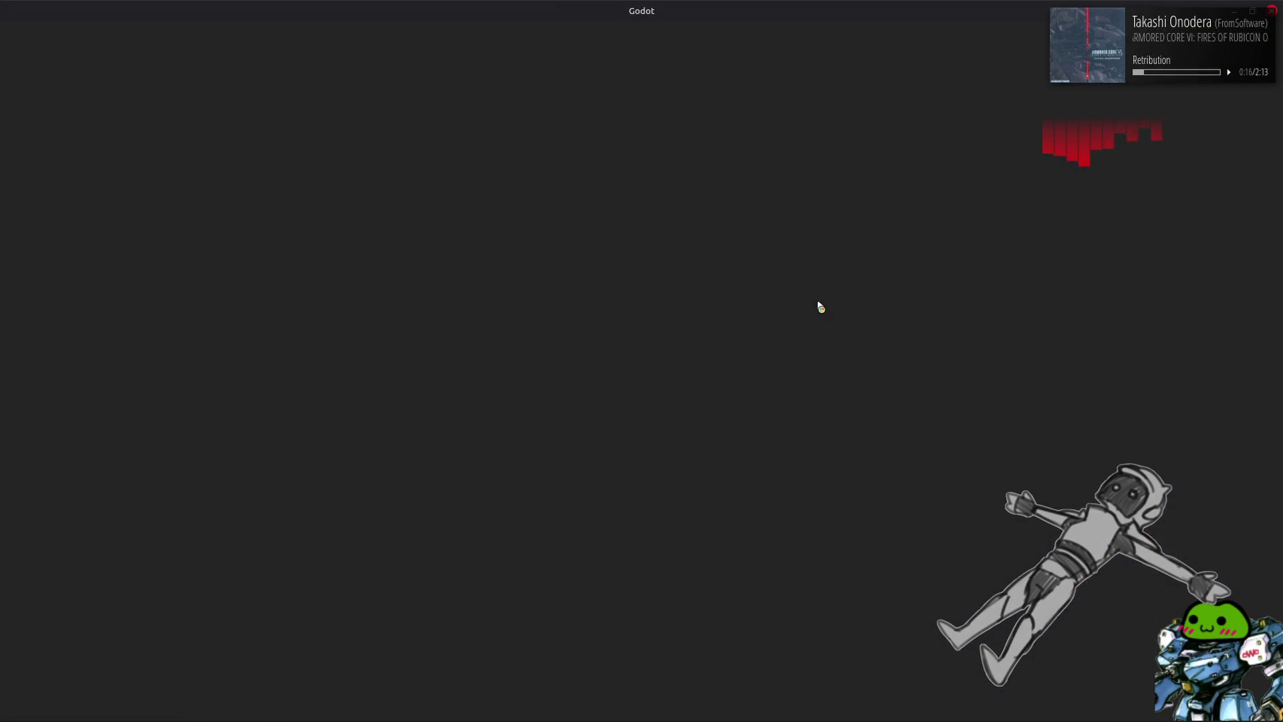